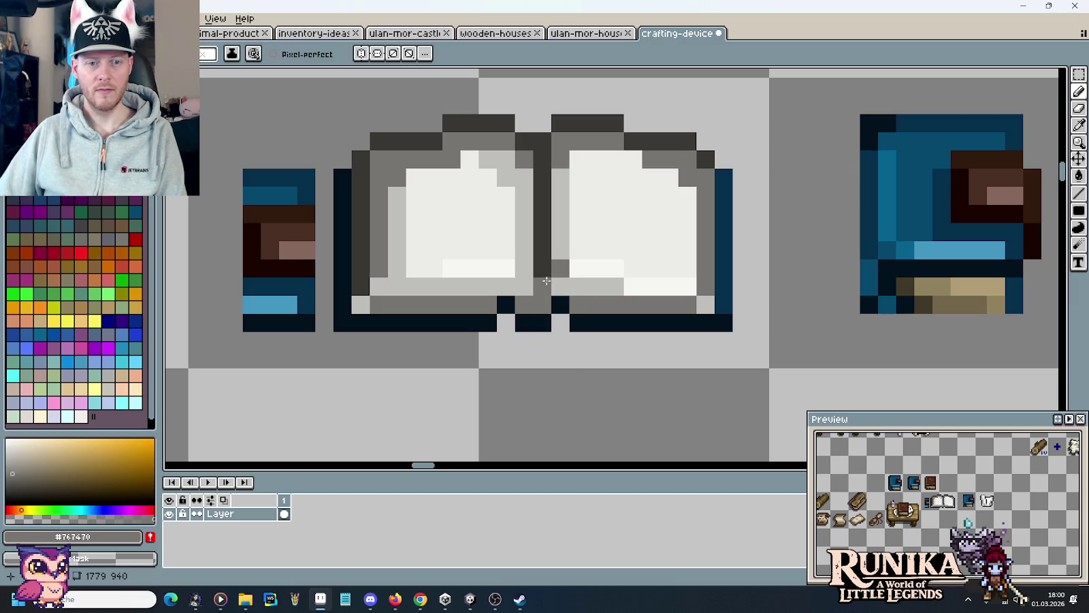
Shade a pixel mid-grey beside the open book's centre fold
alt+click(532, 268)
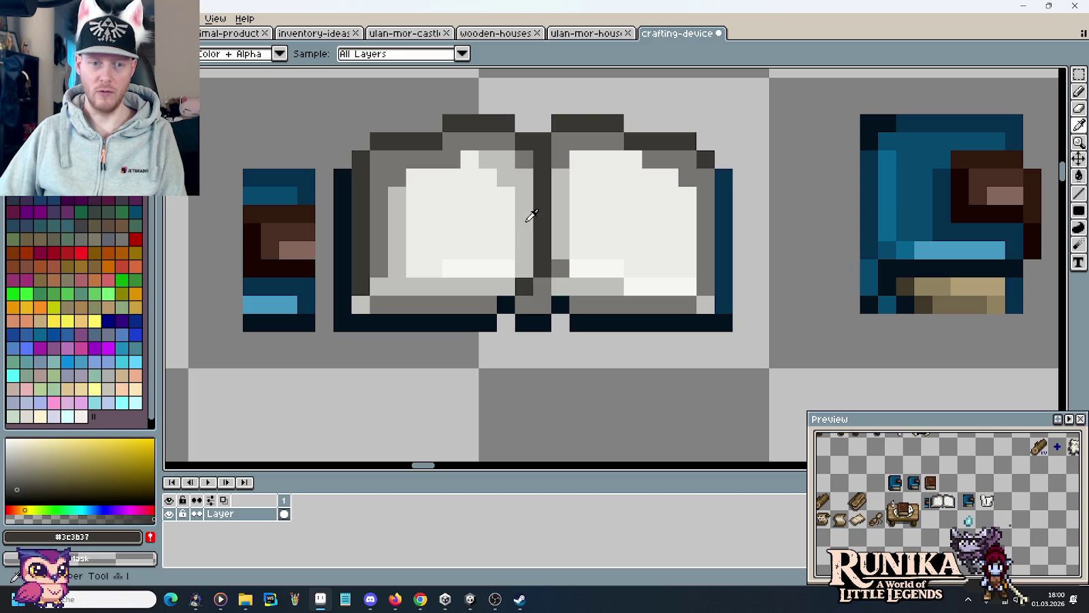
alt+click(523, 279)
alt+click(524, 303)
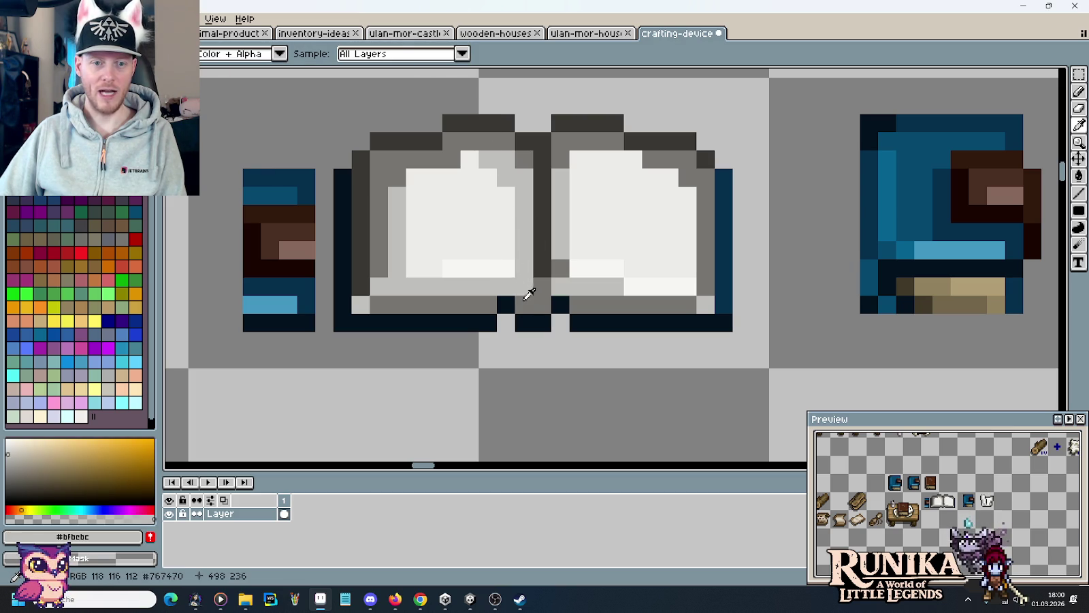
click(506, 287)
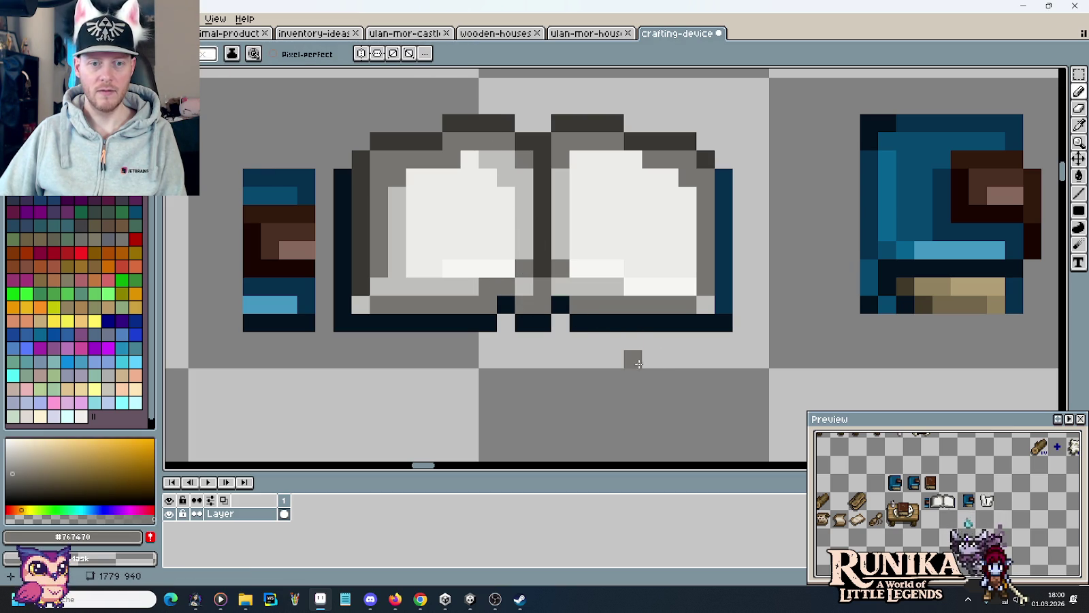
Paint a near-white #F6F6F4 column on the book's right page
drag(631, 354, 606, 358)
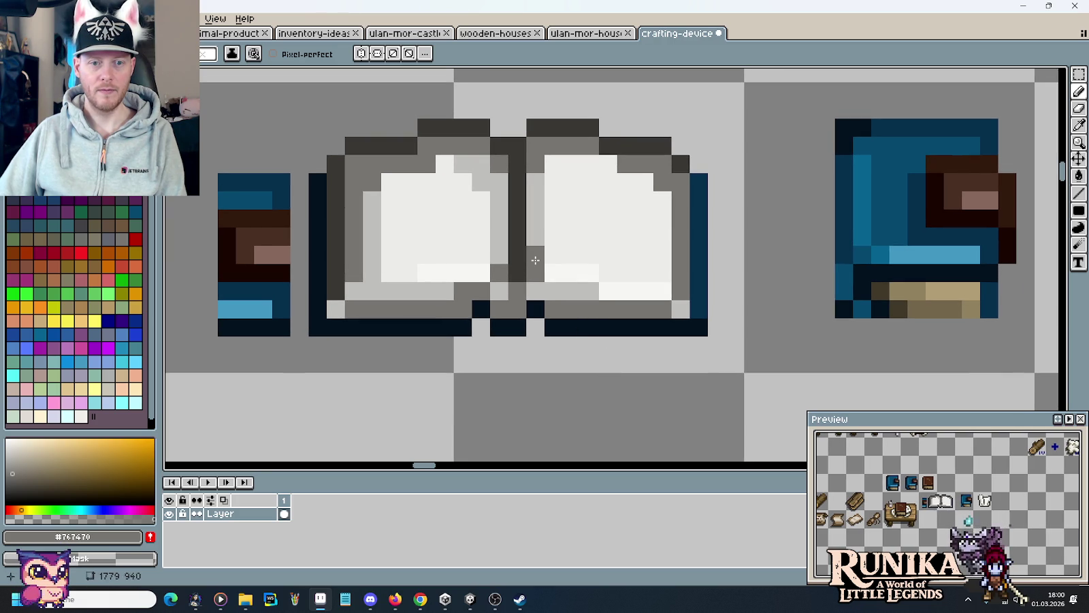
alt+click(535, 260)
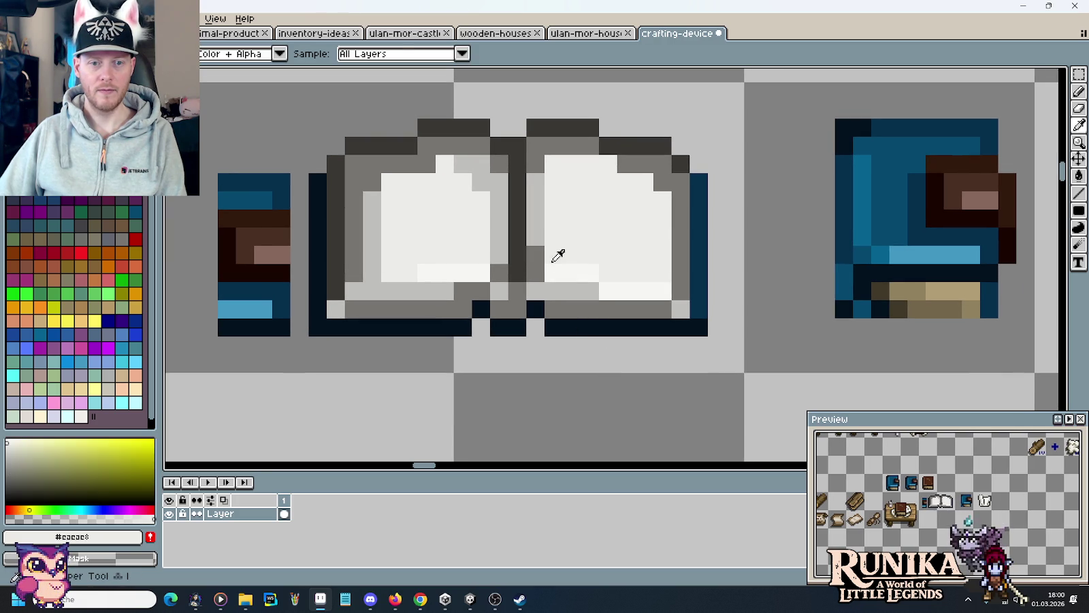
alt+click(584, 272)
drag(592, 259, 591, 232)
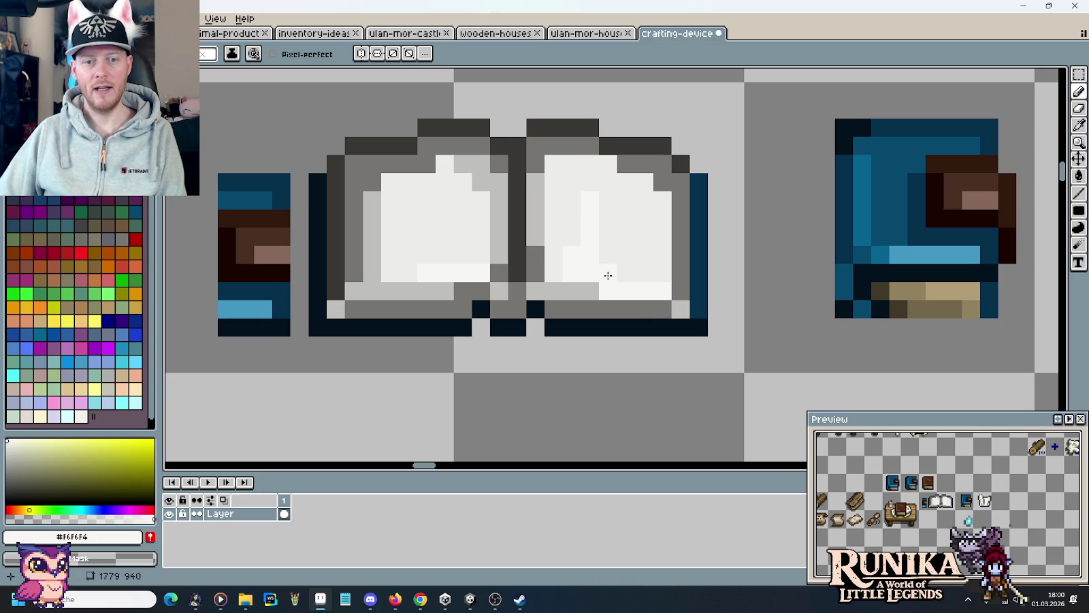
Pick the dark grey #3c3b37 outline colour for the pencil
scroll(614, 302, down, 3)
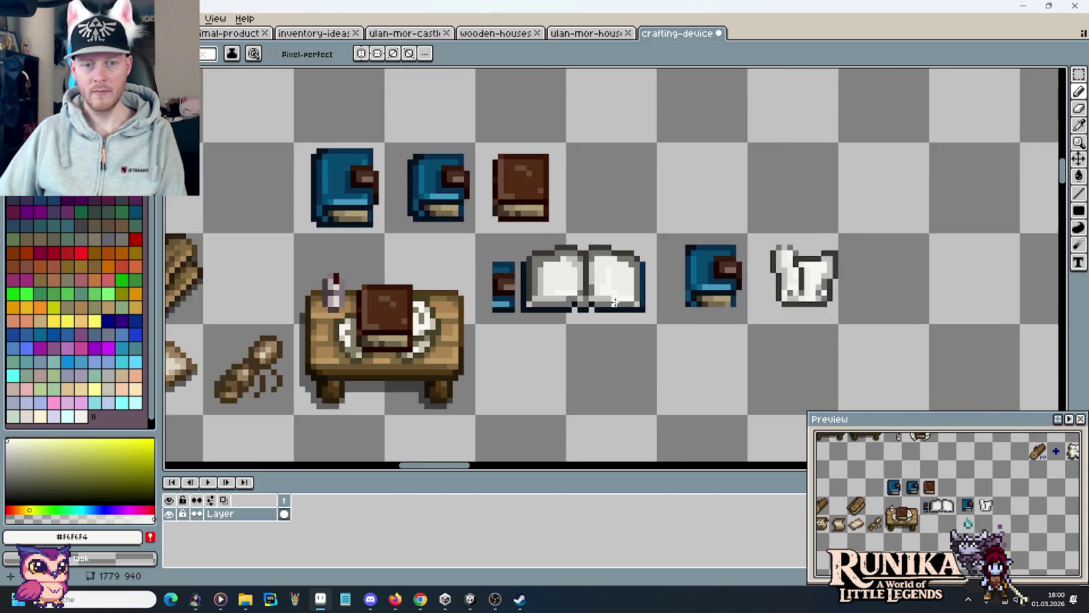
scroll(614, 302, down, 2)
scroll(598, 312, up, 3)
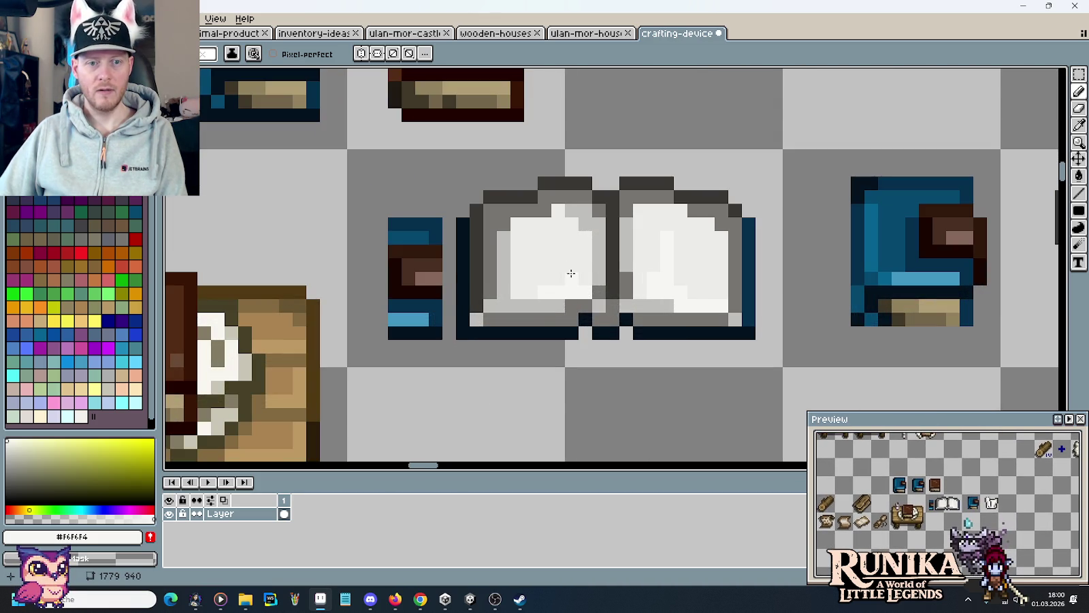
scroll(571, 272, up, 1)
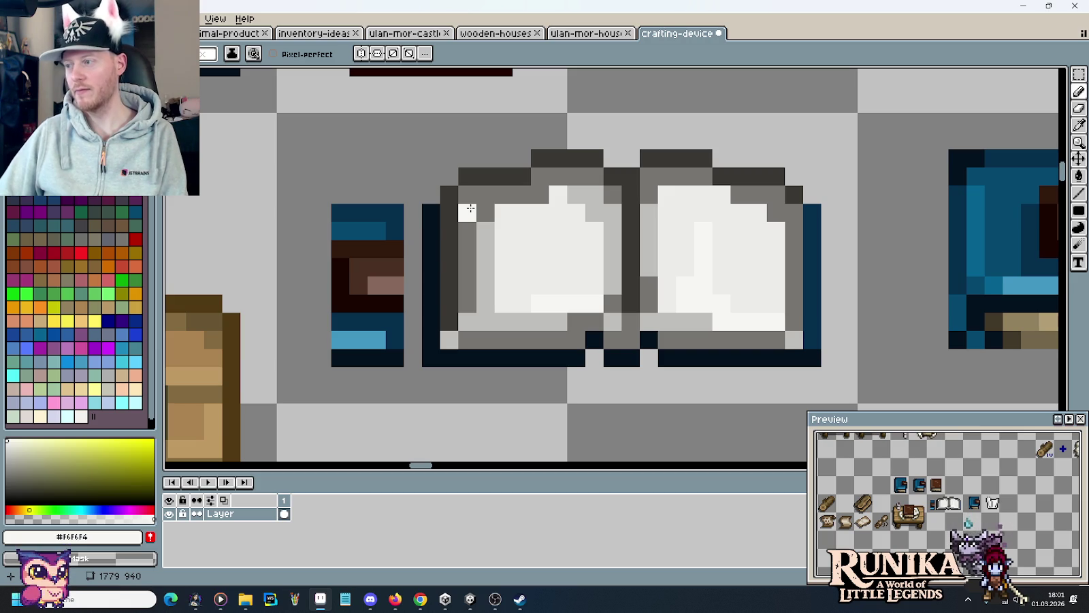
key(i)
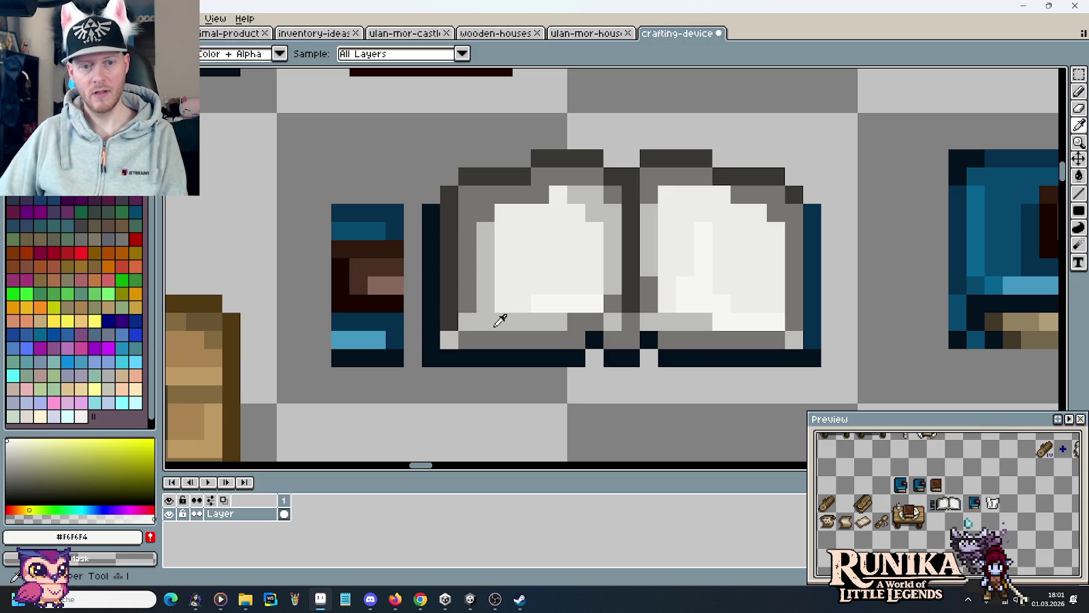
click(475, 177)
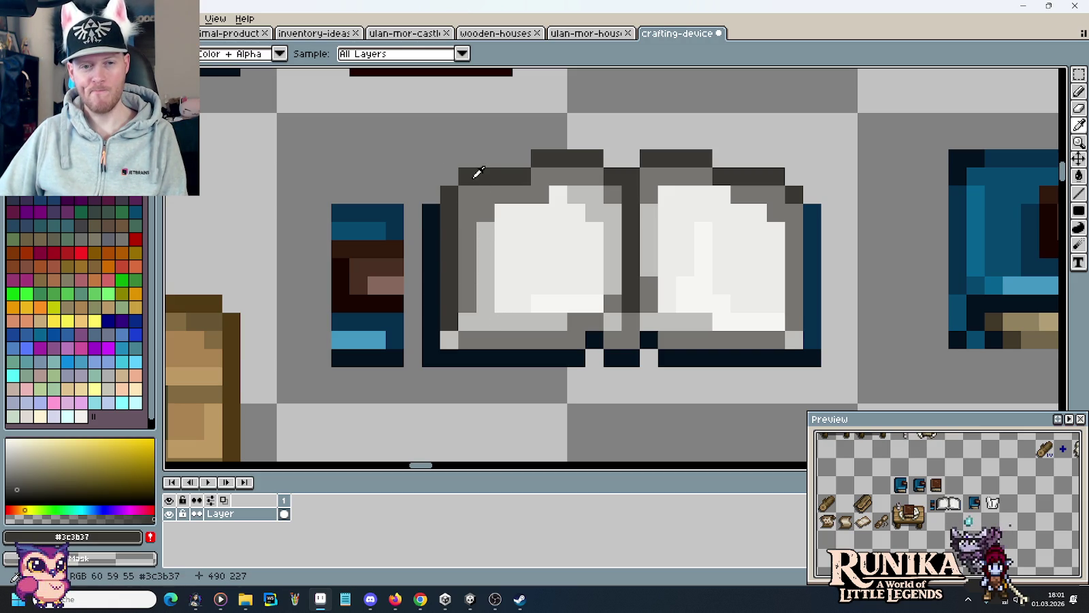
key(b)
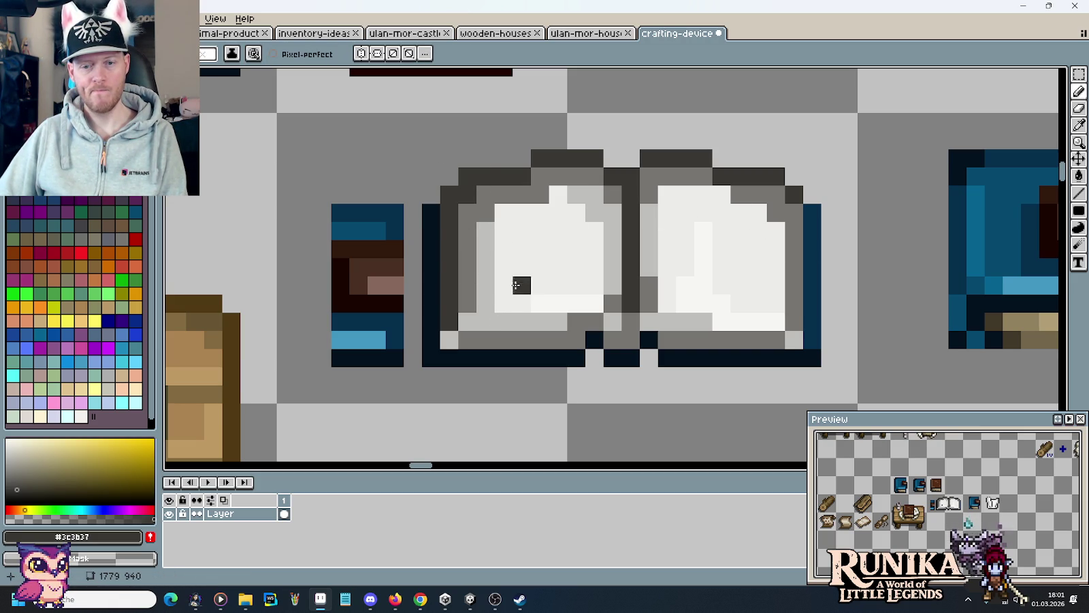
Draw dark grey text marks on the book's left page
scroll(596, 285, down, 4)
scroll(566, 300, up, 3)
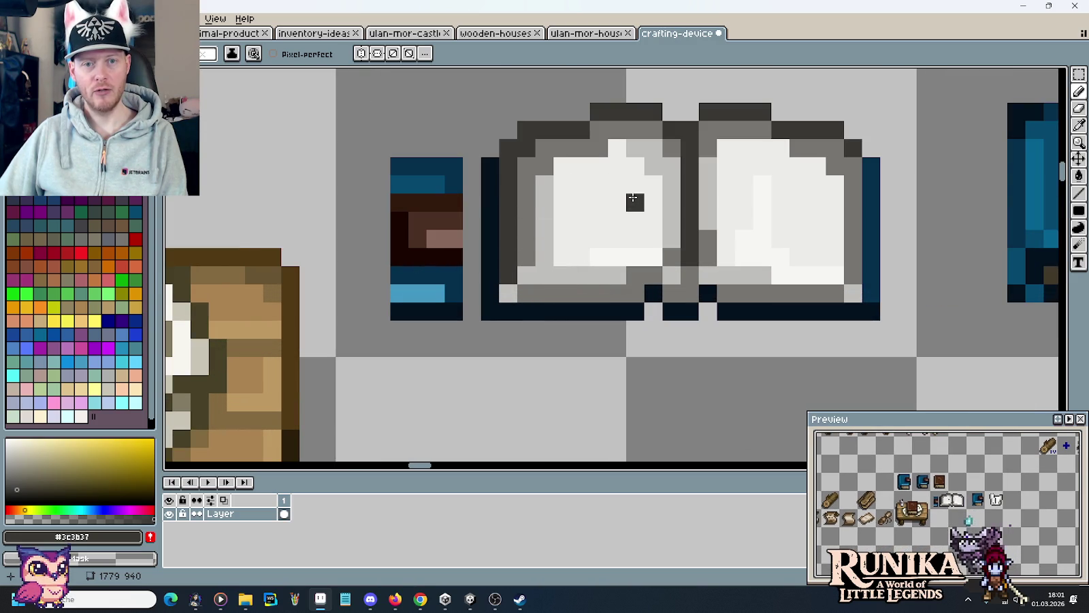
drag(645, 190, 614, 169)
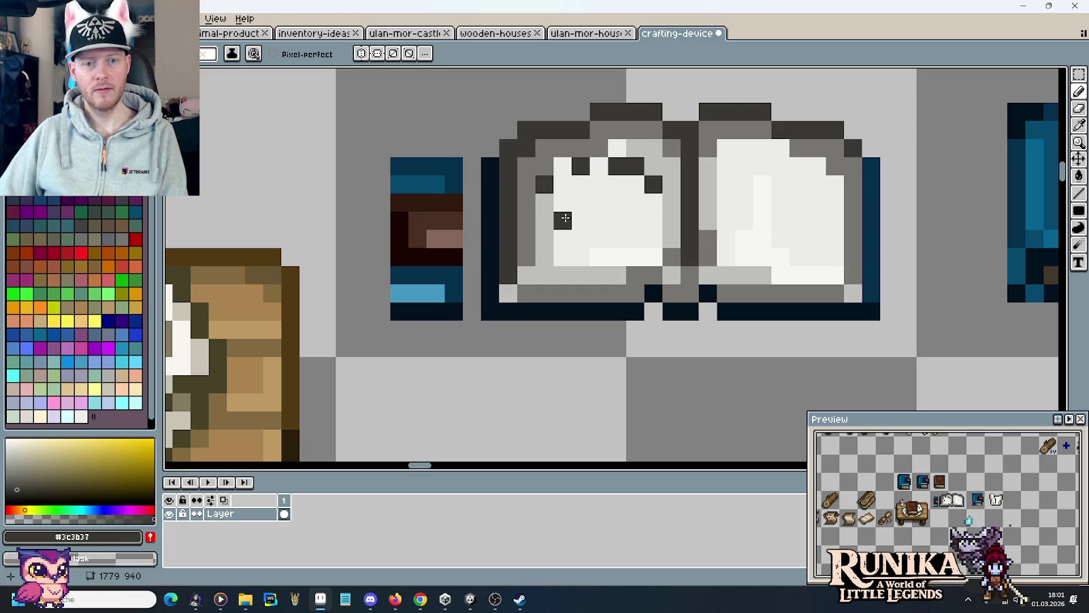
click(617, 202)
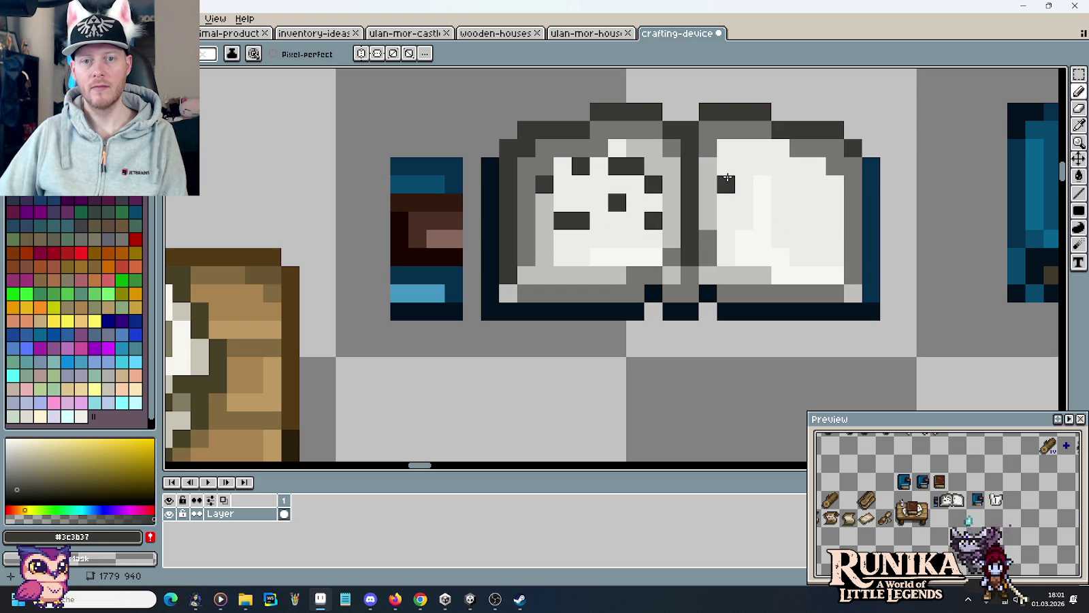
Scatter dark grey specks and short dashes across the right page
click(728, 177)
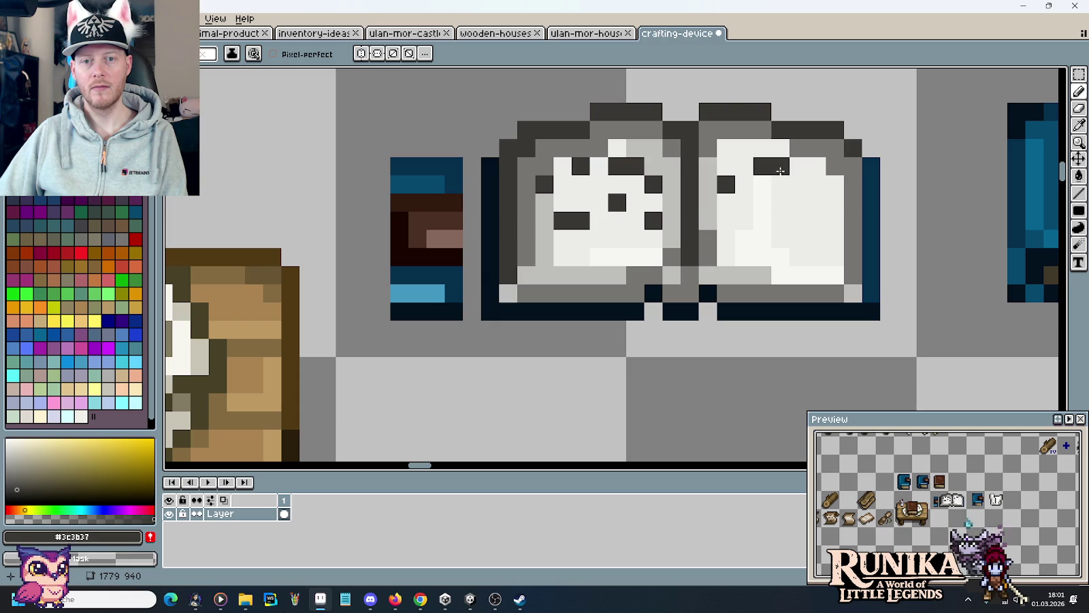
alt+click(756, 163)
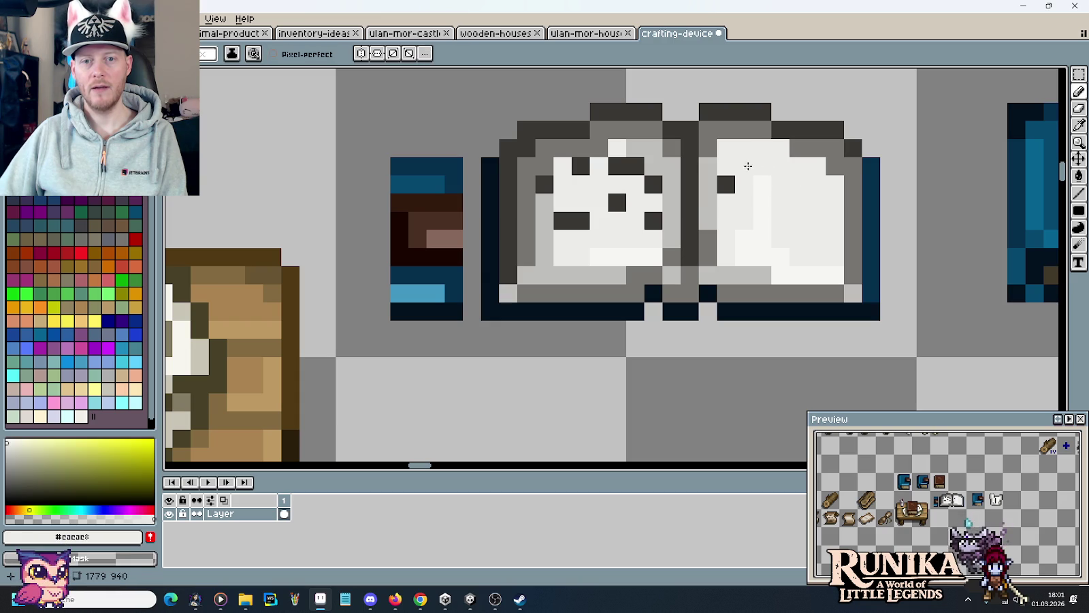
alt+click(741, 166)
drag(780, 171, 796, 171)
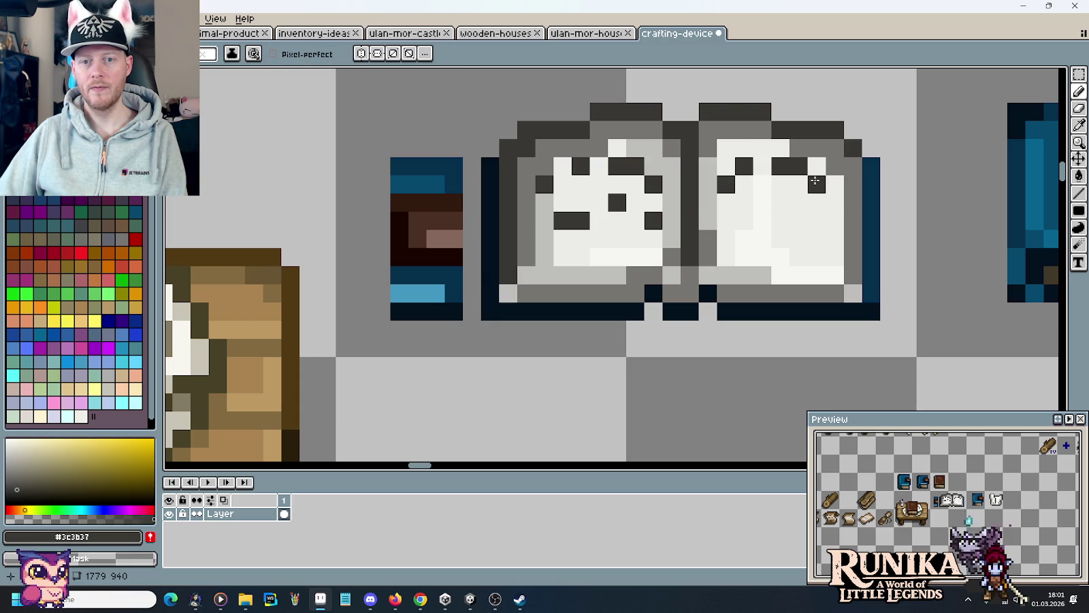
click(835, 185)
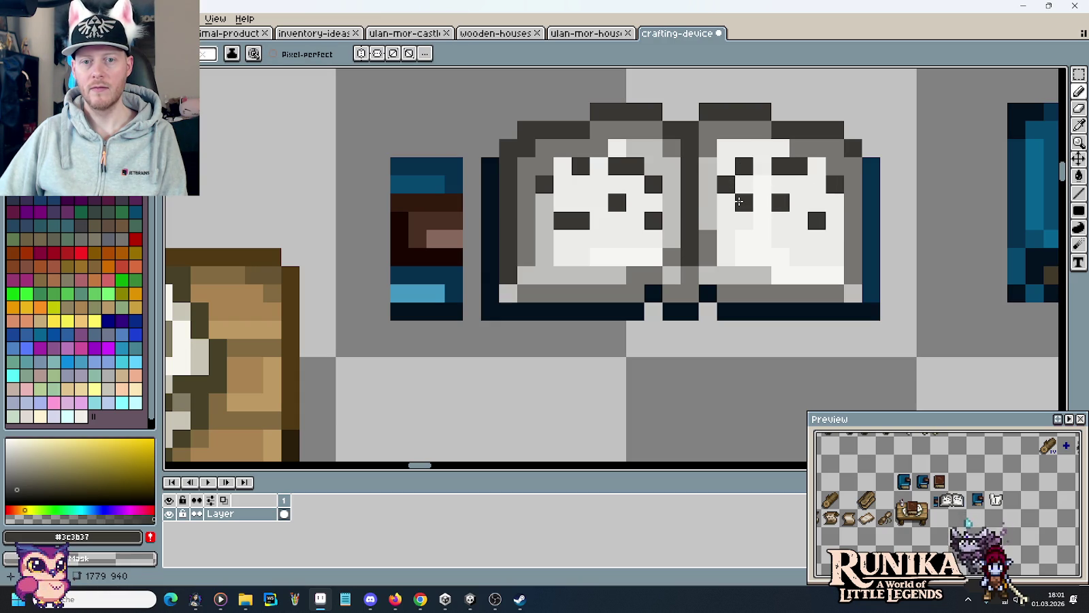
click(760, 202)
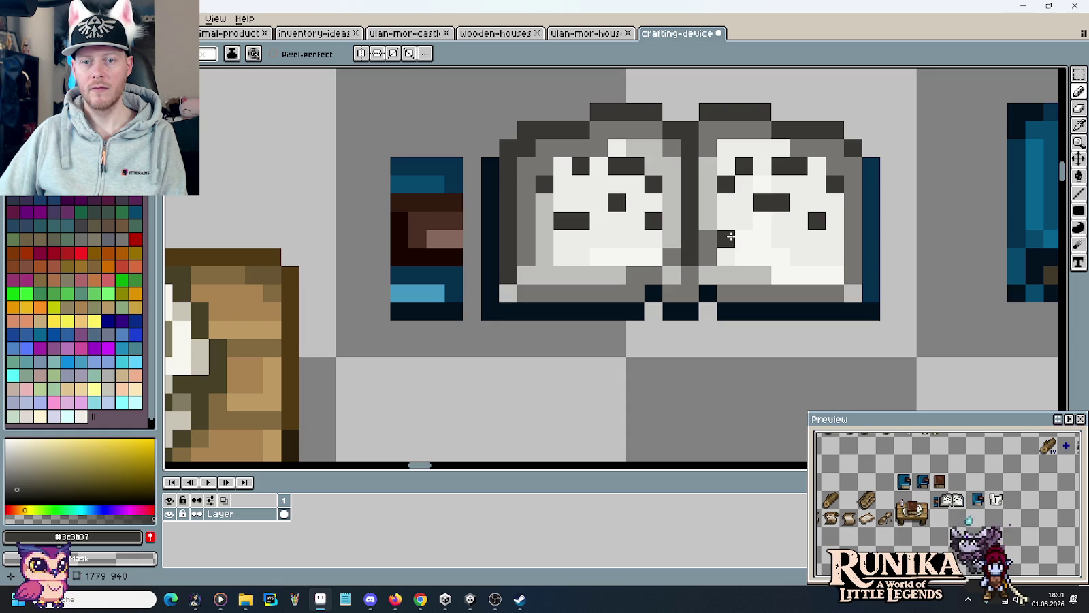
click(729, 237)
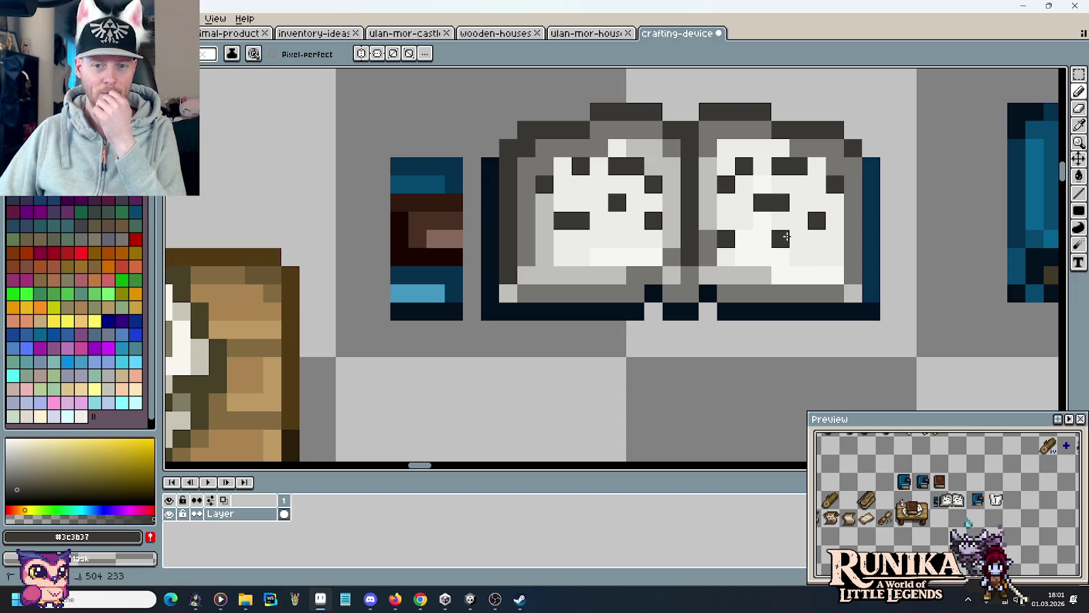
drag(786, 237, 801, 244)
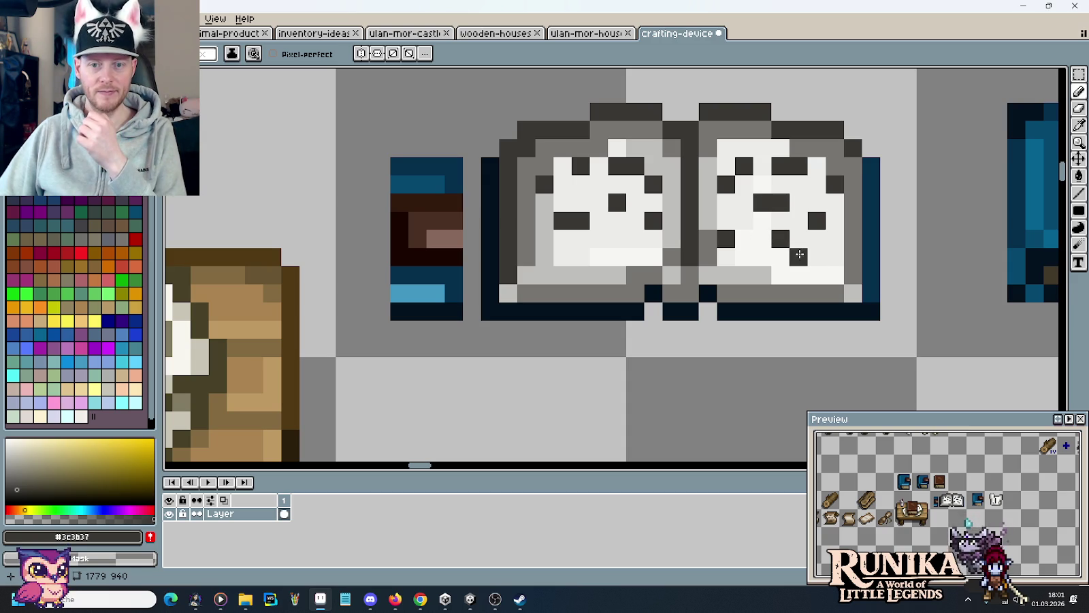
scroll(830, 248, down, 5)
scroll(838, 250, down, 1)
scroll(790, 257, down, 1)
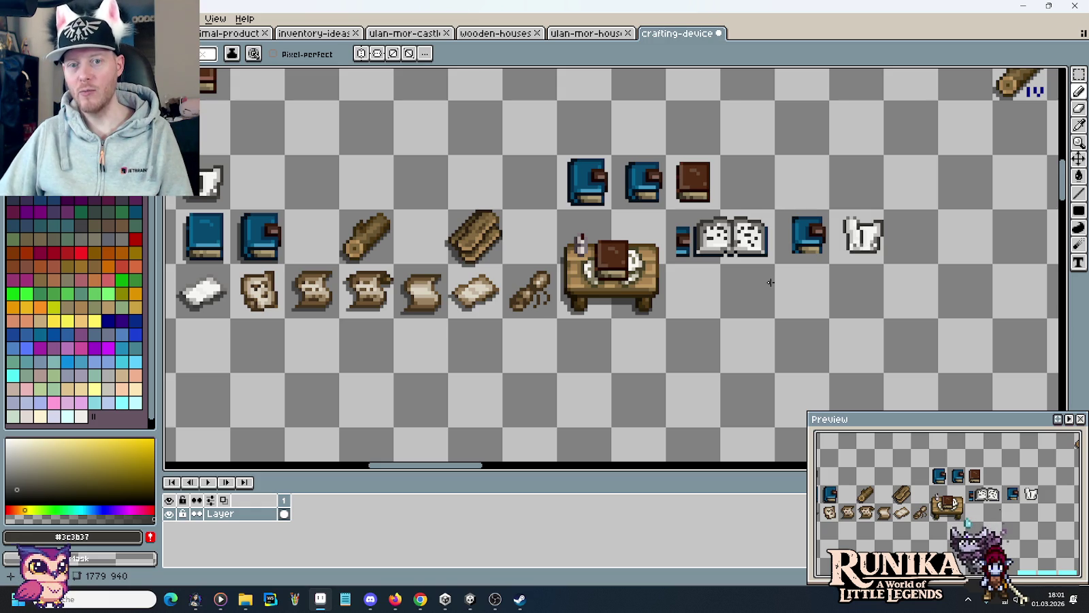
Repaint several right-page dark text marks in mid-grey #767470
scroll(762, 252, up, 3)
scroll(803, 197, up, 3)
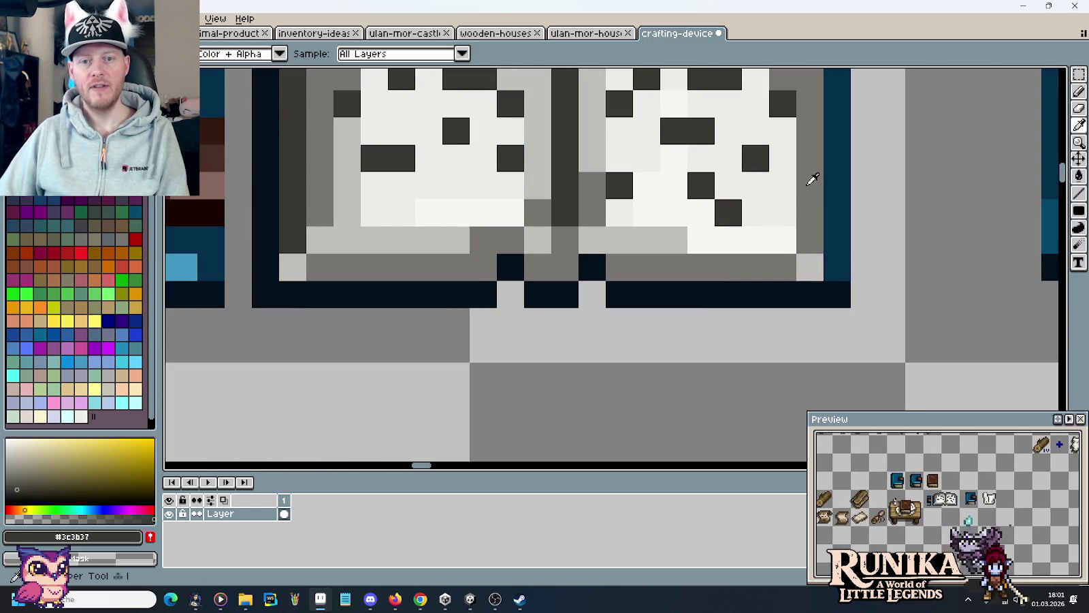
alt+click(820, 185)
drag(819, 185, 881, 279)
click(790, 306)
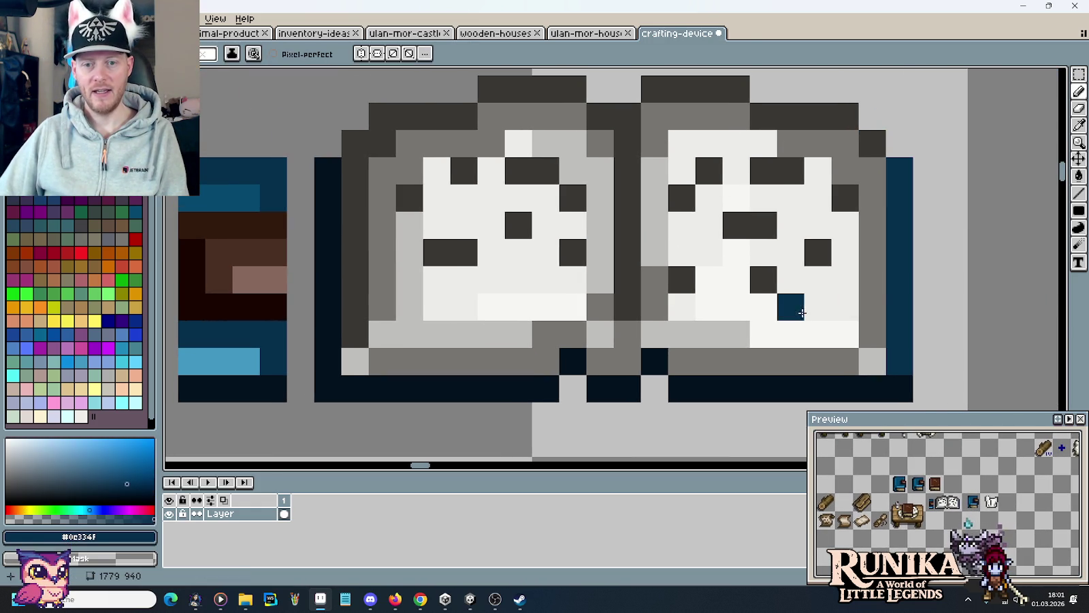
alt+click(861, 285)
drag(764, 279, 789, 306)
click(817, 252)
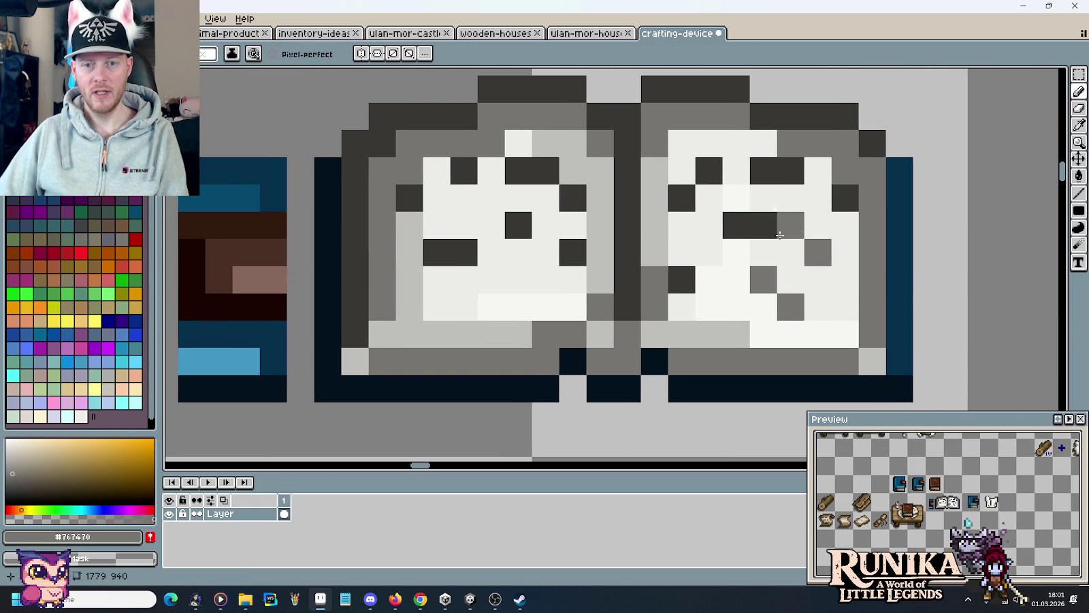
drag(764, 225, 746, 227)
click(709, 170)
click(682, 197)
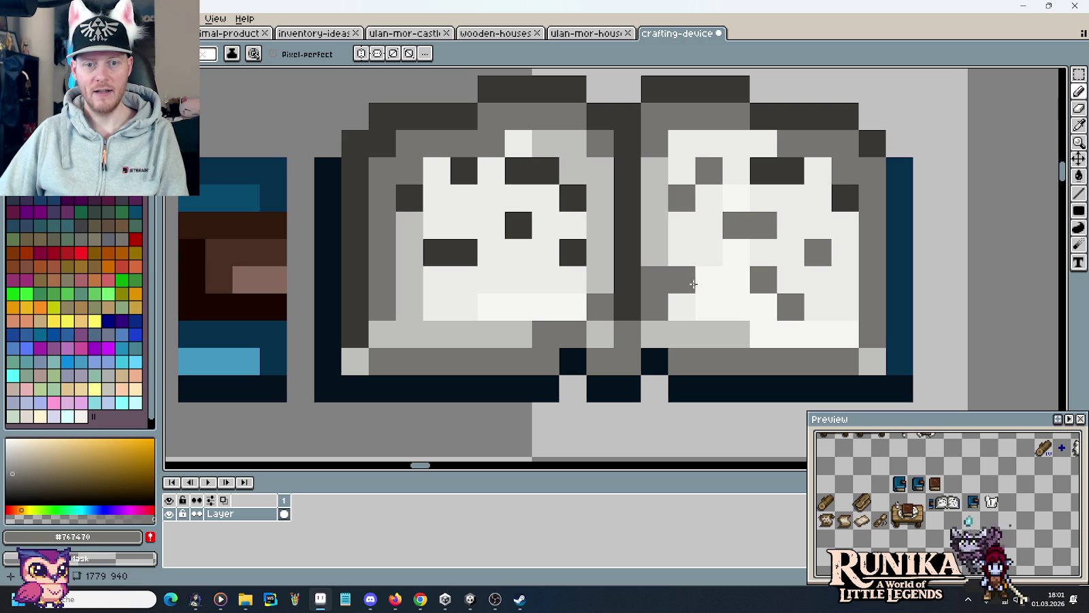
Turn several left-page dark marks mid-grey, including half the lower dash
click(519, 224)
click(574, 251)
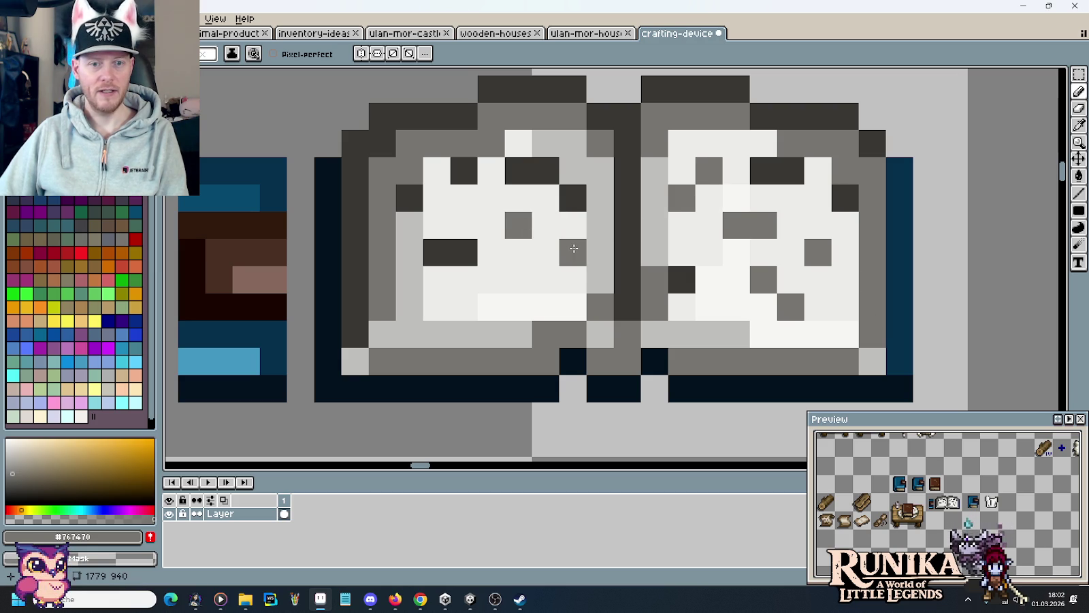
click(573, 197)
click(519, 170)
click(546, 170)
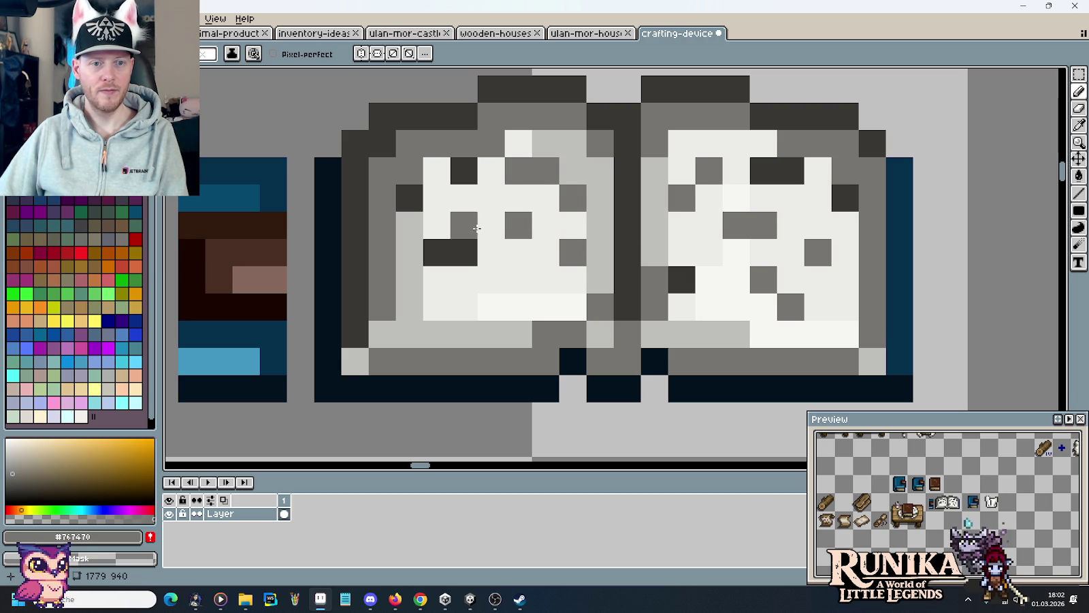
click(457, 252)
click(437, 252)
scroll(659, 311, down, 4)
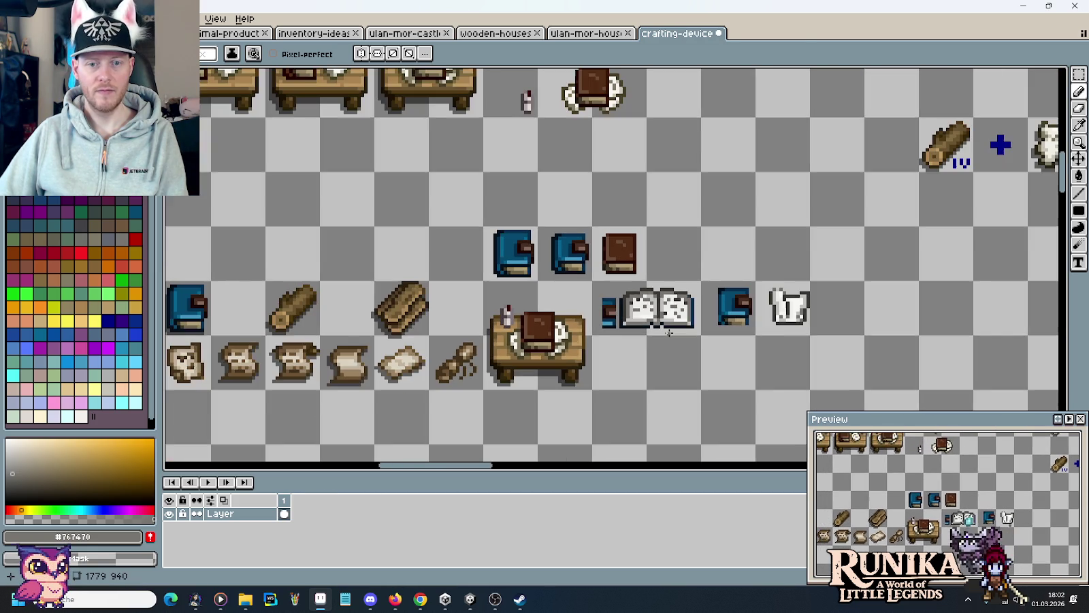
scroll(668, 333, up, 4)
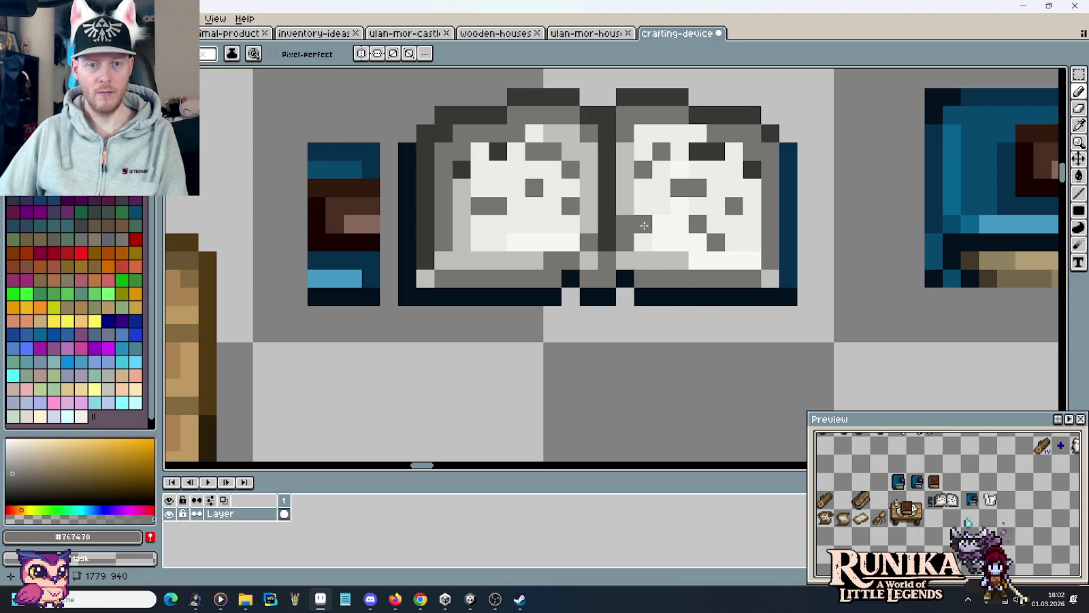
scroll(644, 225, down, 1)
scroll(698, 313, down, 1)
drag(705, 333, 688, 285)
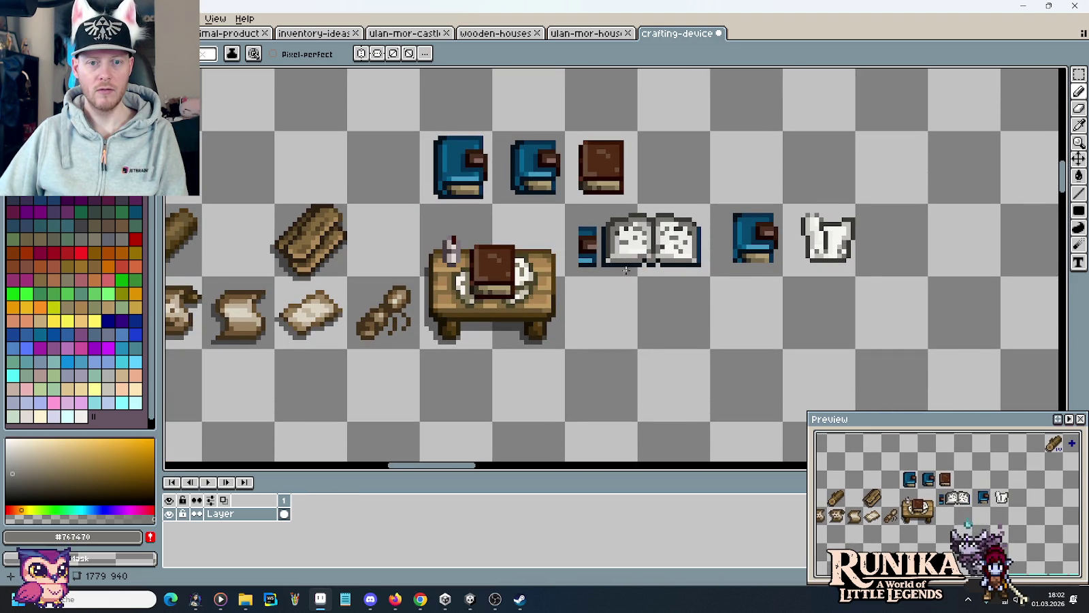
scroll(657, 288, down, 1)
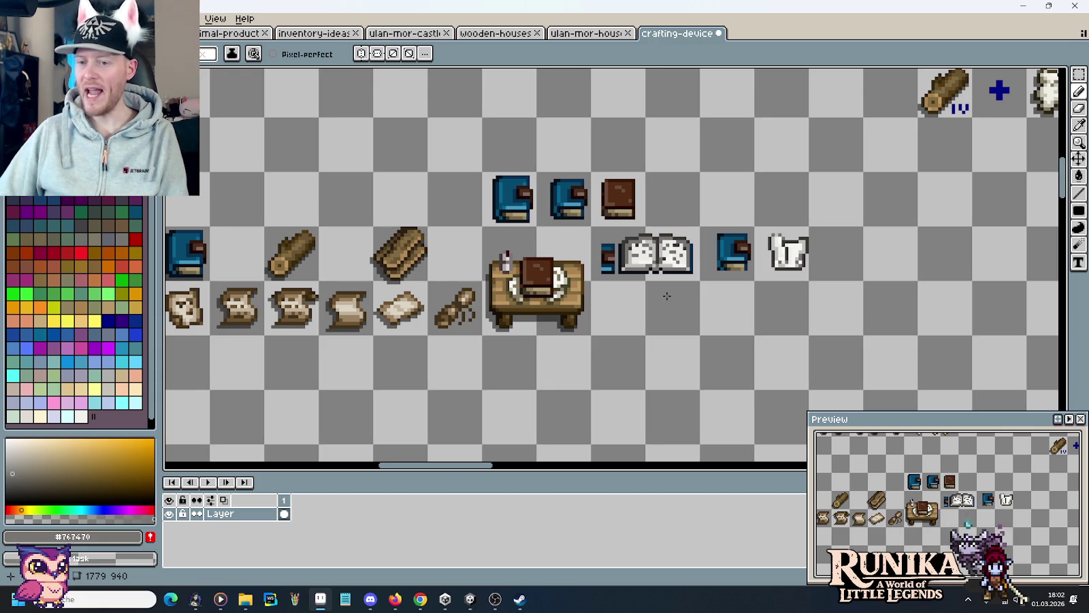
scroll(686, 250, up, 2)
scroll(686, 251, up, 1)
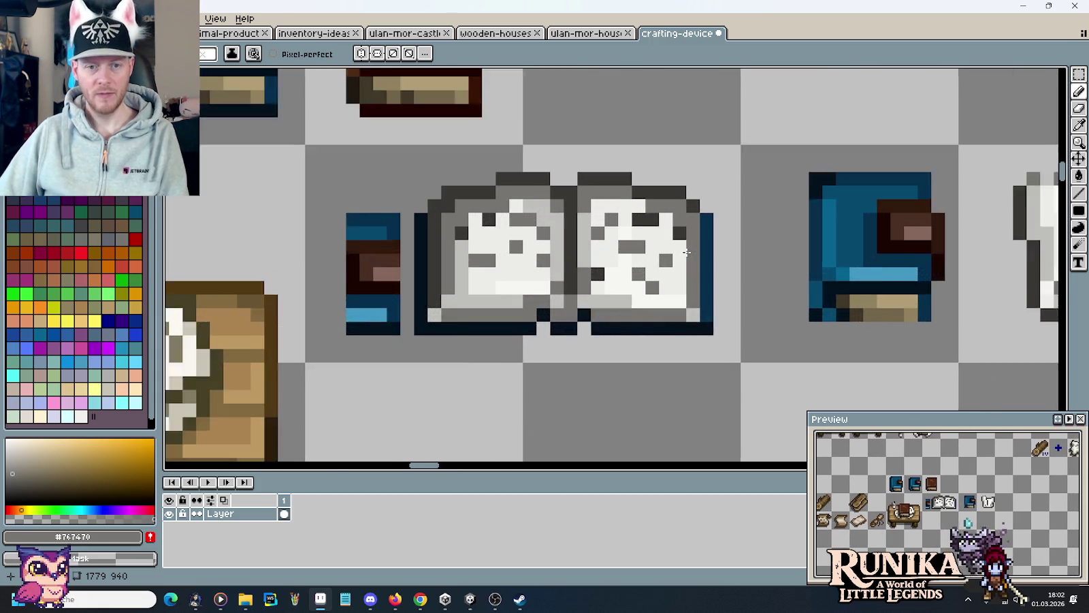
scroll(686, 251, up, 1)
Thicken the dark navy bottom edge and paint both pages' bottom rows mid blue
alt+click(709, 362)
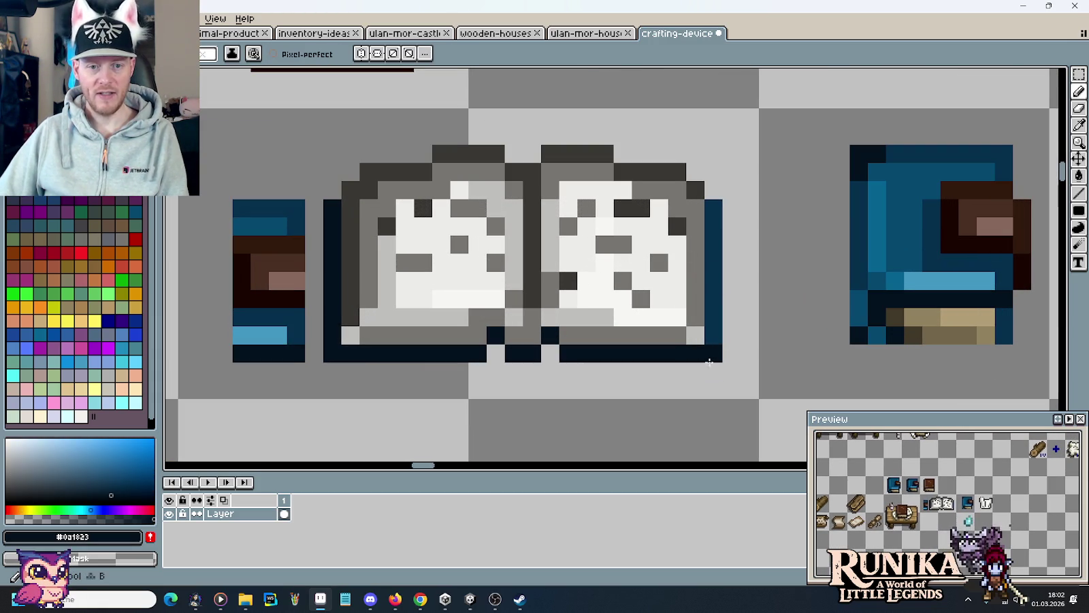
mouse_move(687, 365)
mouse_down()
mouse_move(556, 355)
mouse_move(519, 368)
mouse_move(344, 365)
mouse_up()
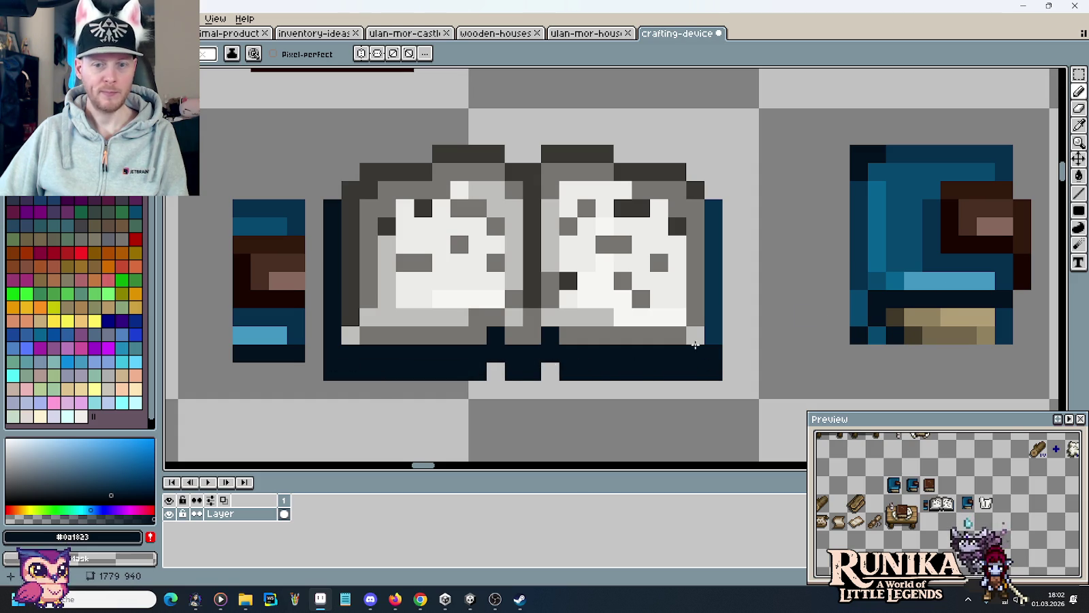
alt+click(940, 280)
click(932, 263)
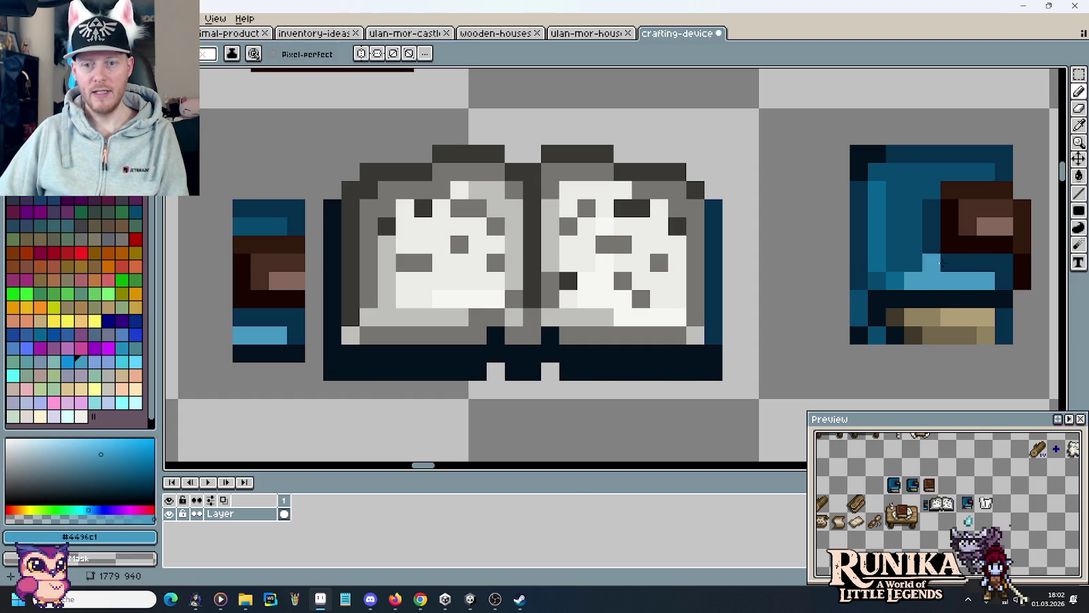
alt+click(933, 263)
drag(701, 354, 581, 355)
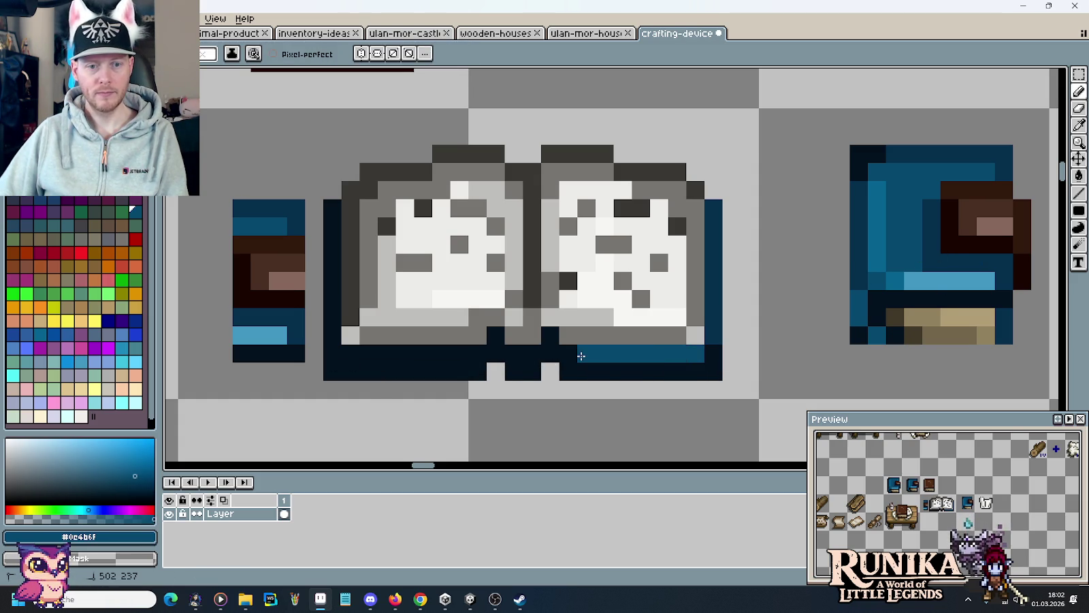
drag(463, 354, 348, 354)
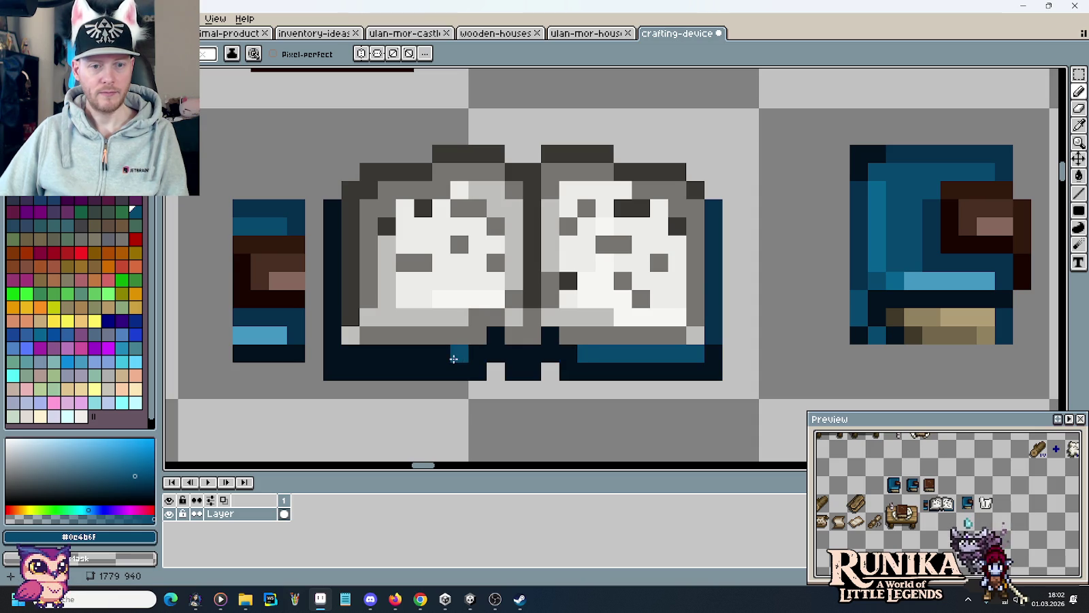
Touch up stray pixels in the blue band around the spine and right page
click(531, 371)
key(ctrl+z)
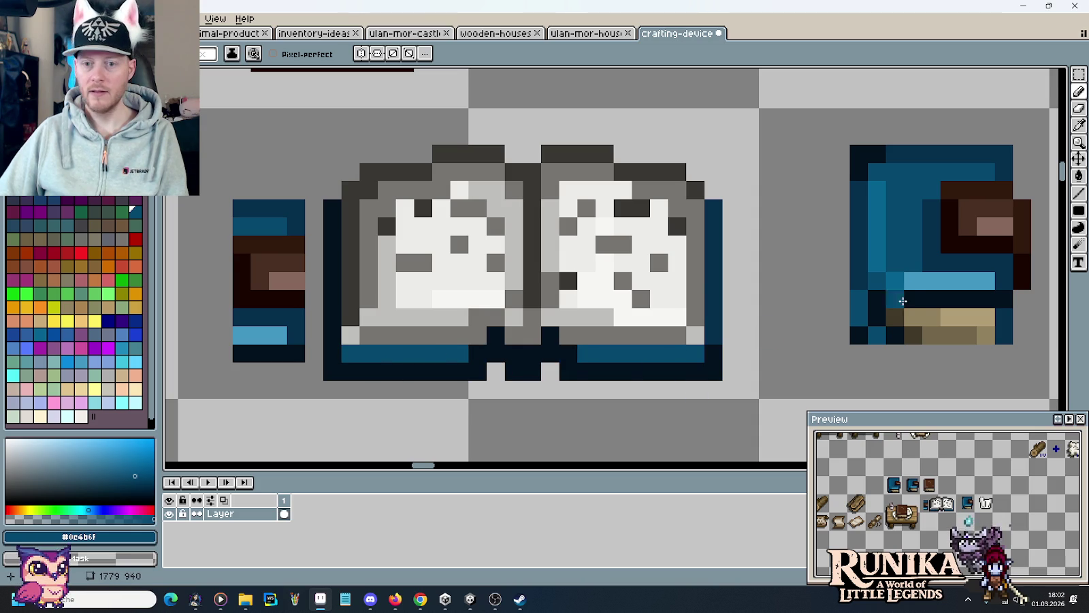
alt+click(936, 245)
click(482, 357)
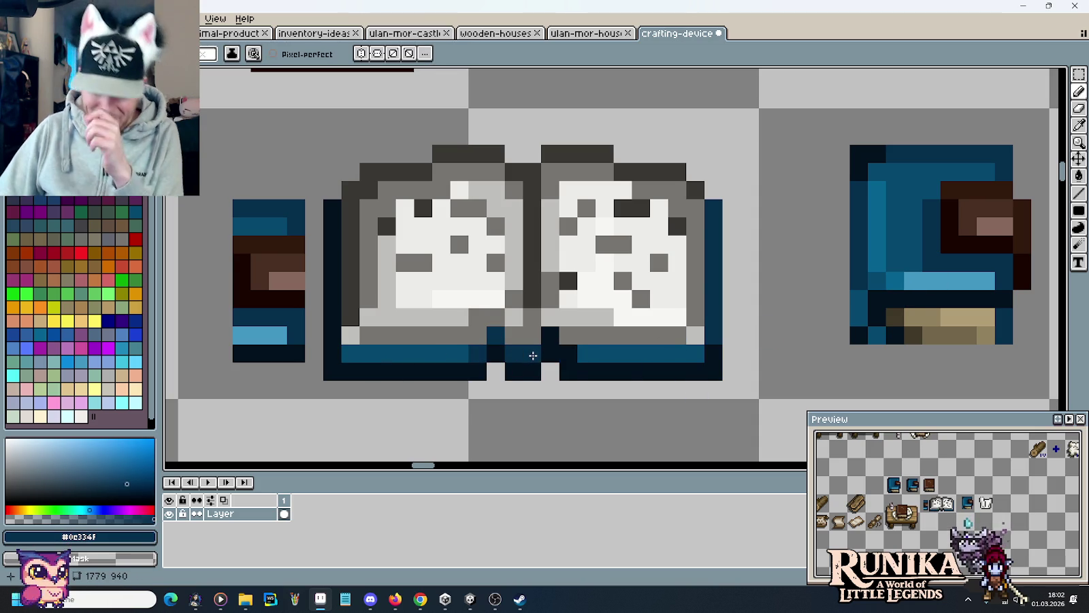
click(550, 335)
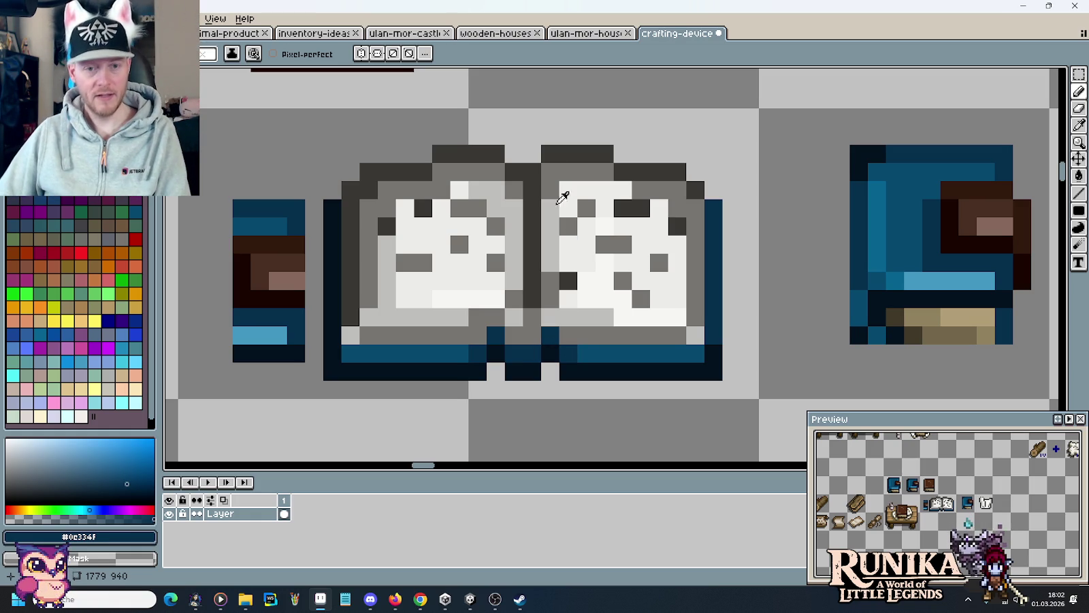
Resample the navy and mid blue shades from the cover band
alt+click(537, 185)
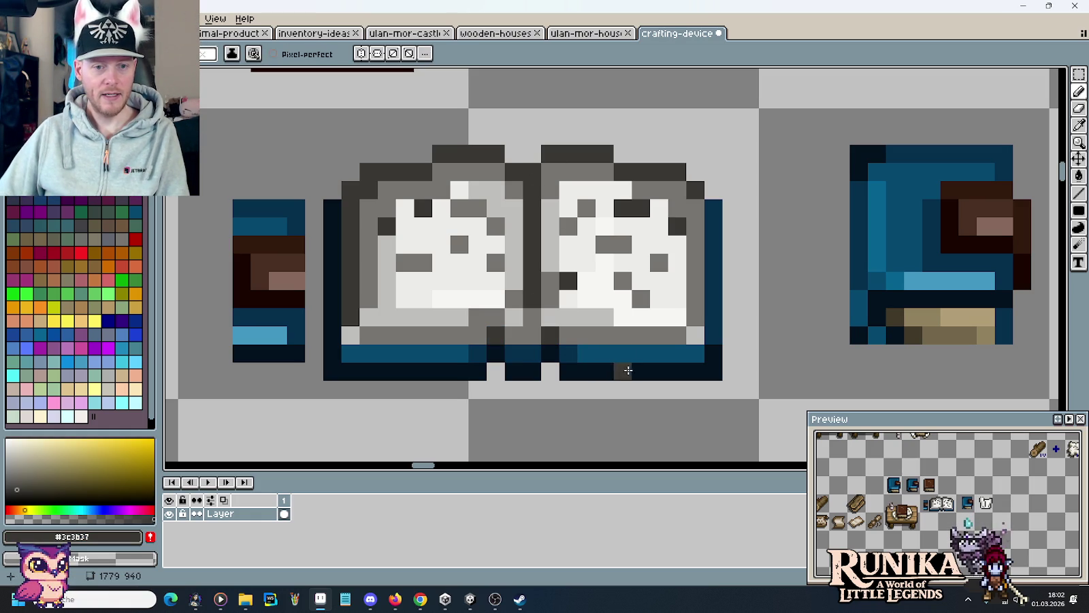
scroll(615, 358, down, 3)
scroll(615, 358, down, 1)
scroll(614, 361, down, 1)
scroll(614, 374, up, 2)
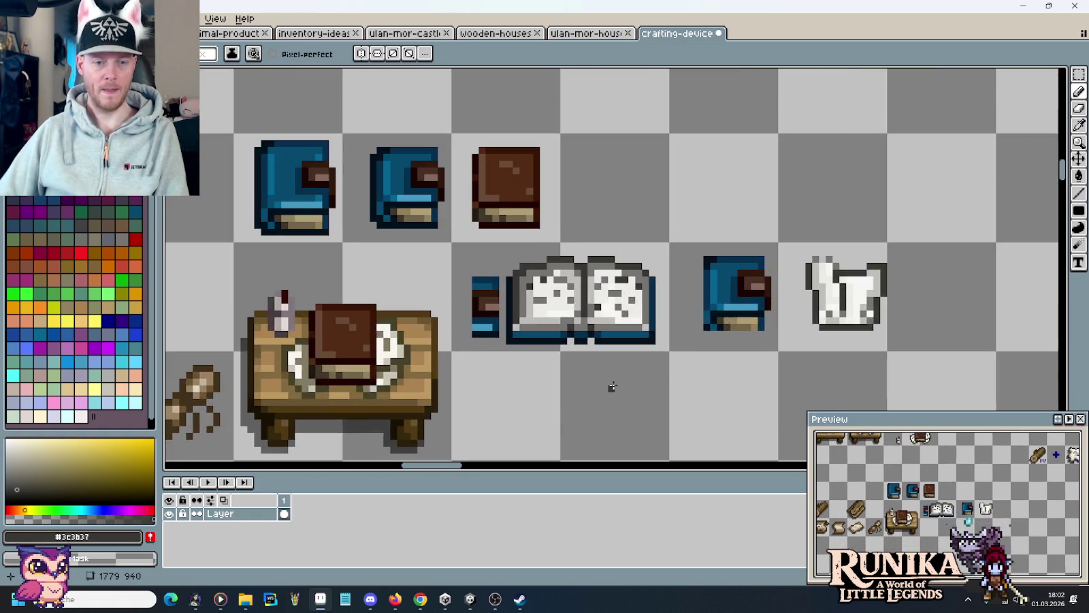
scroll(612, 385, up, 2)
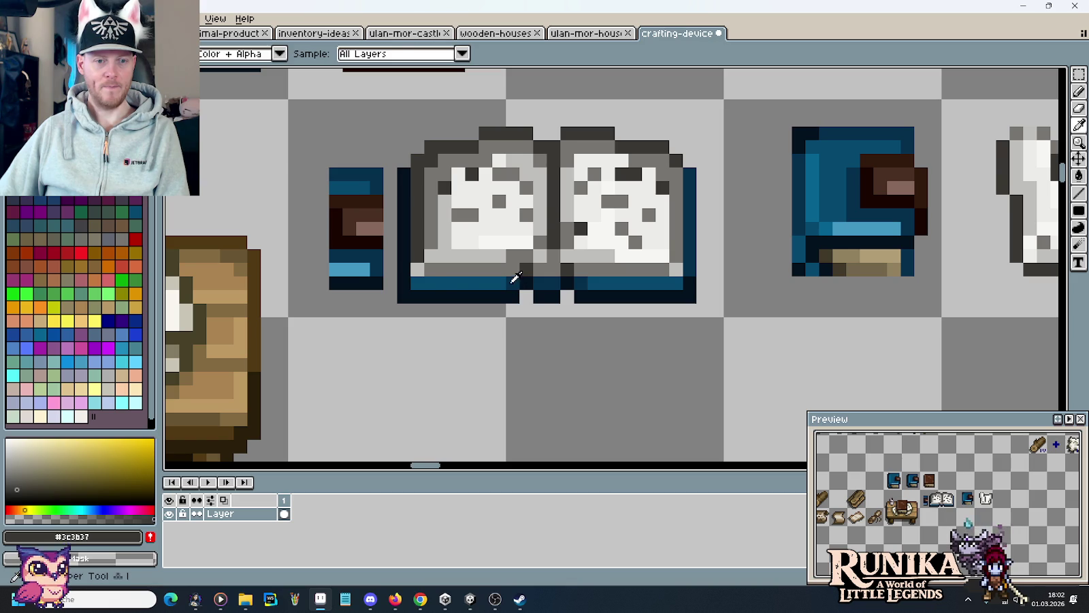
alt+click(428, 286)
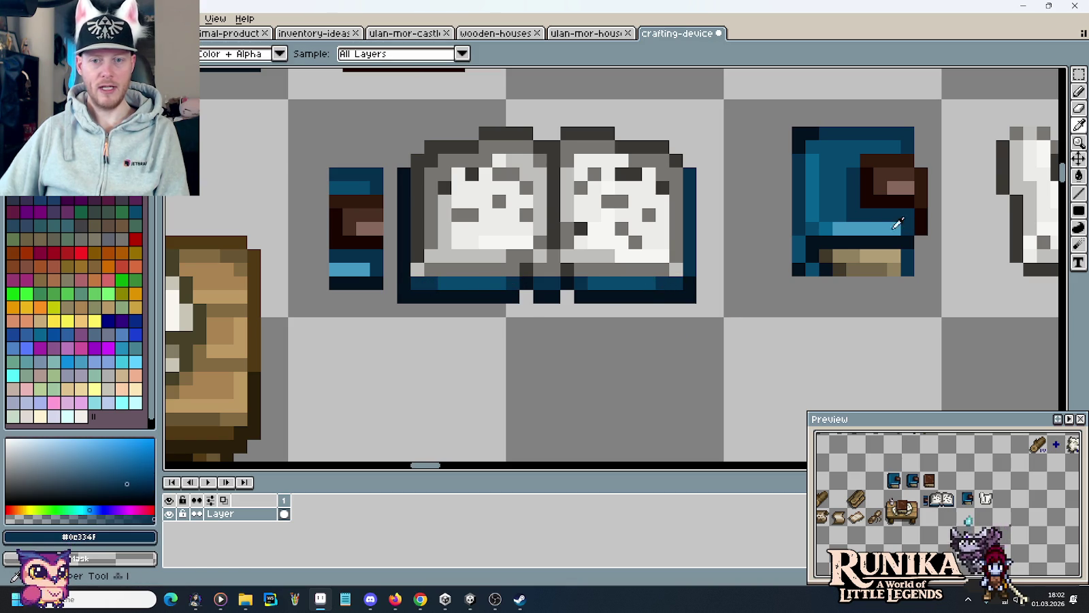
alt+click(664, 280)
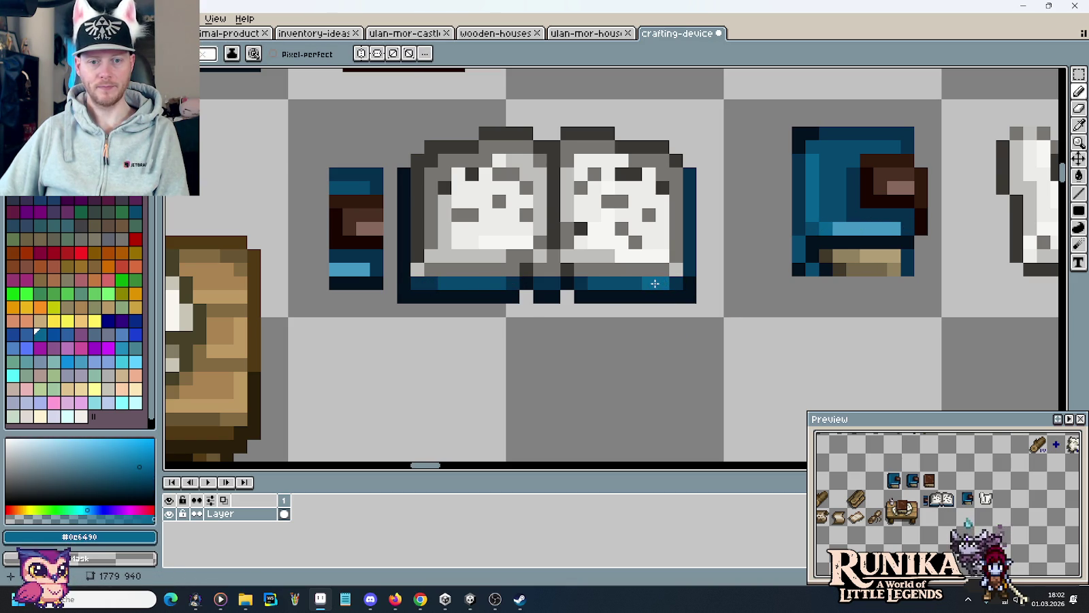
scroll(584, 355, down, 2)
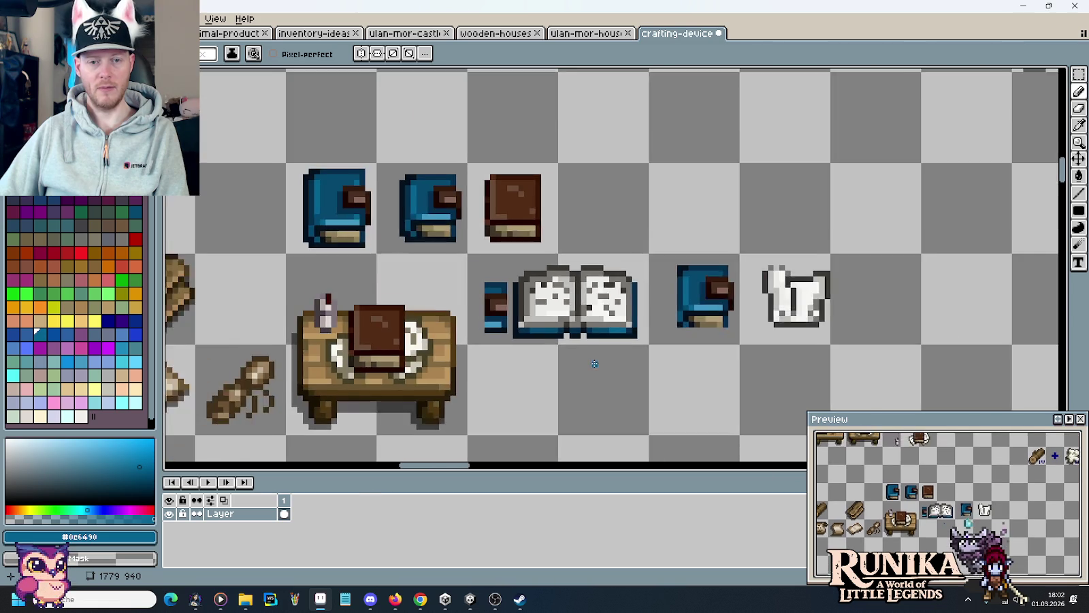
scroll(593, 367, down, 1)
scroll(599, 373, up, 3)
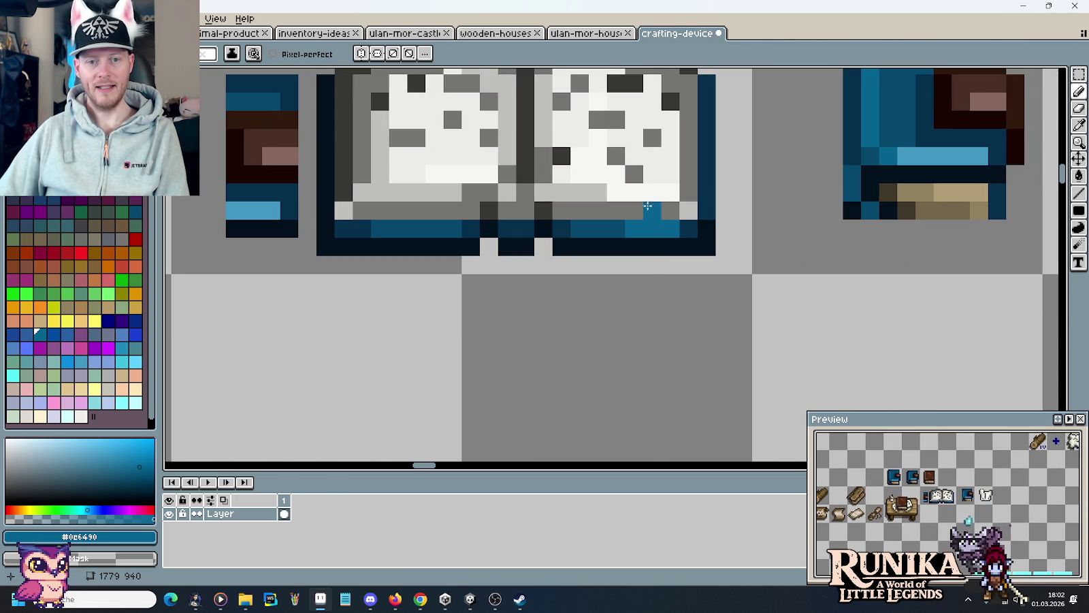
alt+click(686, 225)
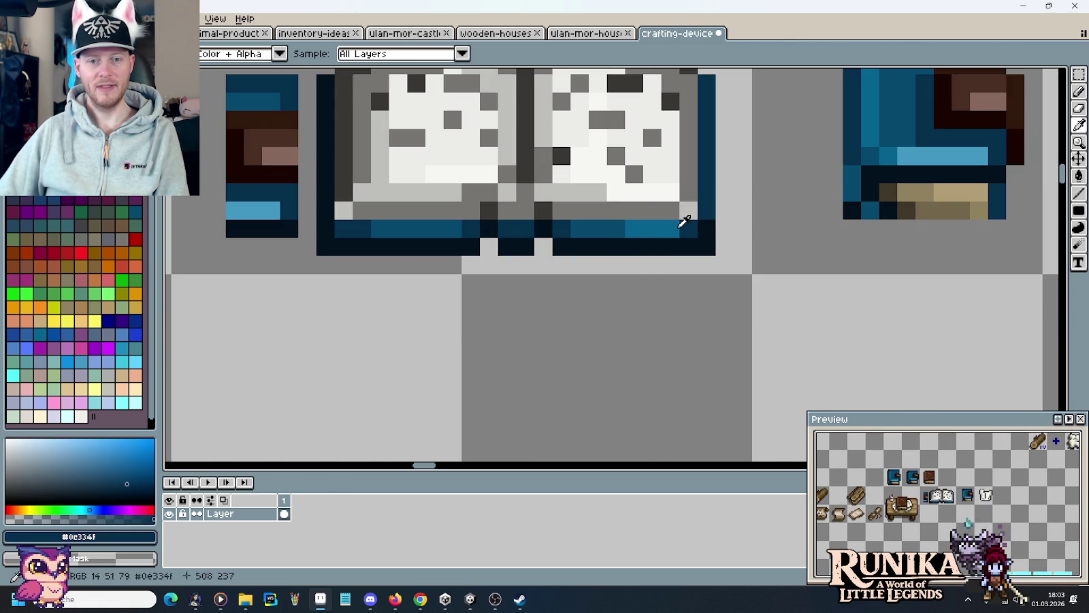
alt+click(610, 228)
scroll(741, 314, down, 3)
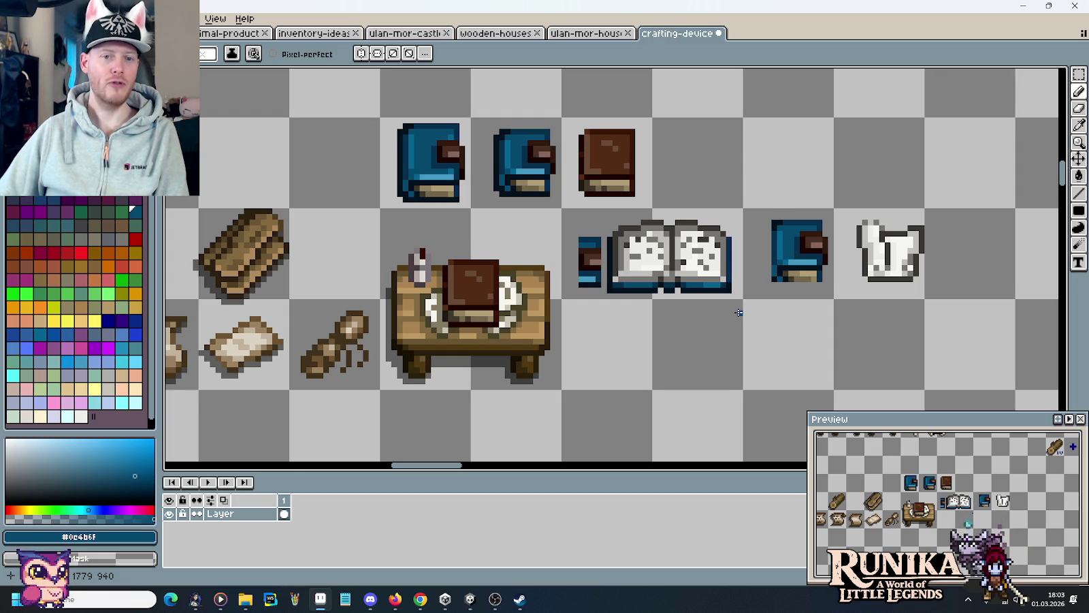
Delete the small blue book piece left of the open book
key(m)
drag(564, 223, 609, 314)
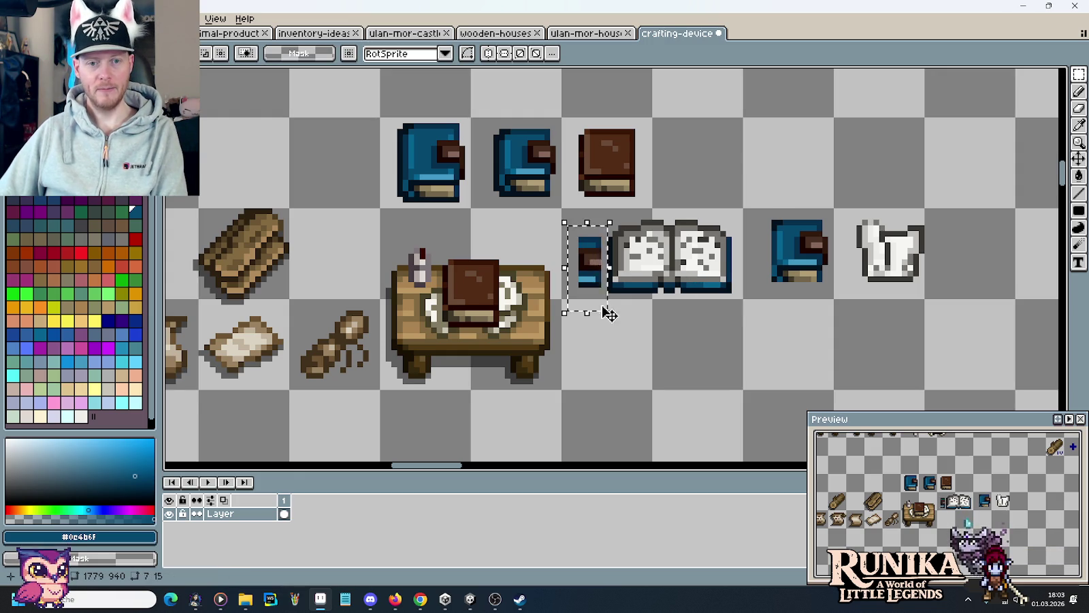
key(Delete)
Move the open book up beside the three closed books
drag(561, 207, 748, 303)
mouse_move(692, 274)
mouse_down()
mouse_move(781, 182)
mouse_move(926, 300)
mouse_up()
key(Return)
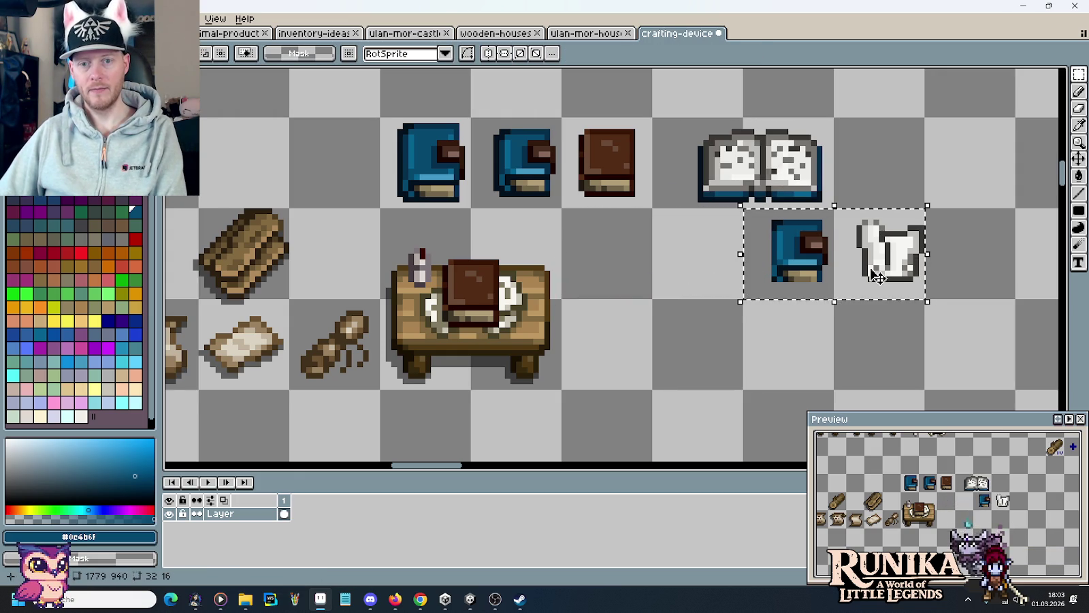
Delete the stray blue book and white shirt sprites
key(Delete)
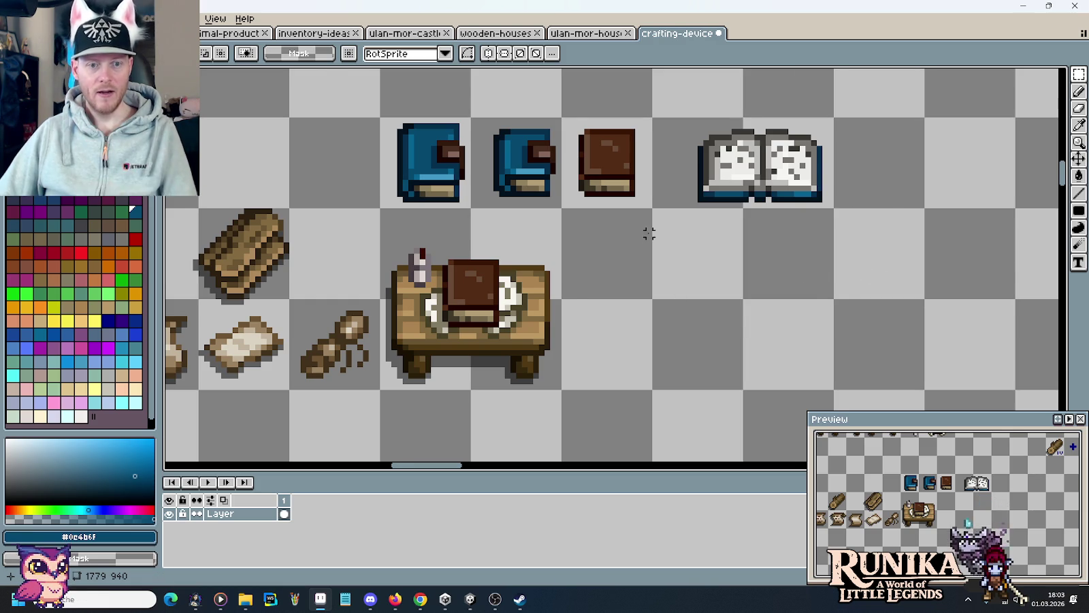
scroll(647, 230, down, 2)
scroll(543, 222, up, 1)
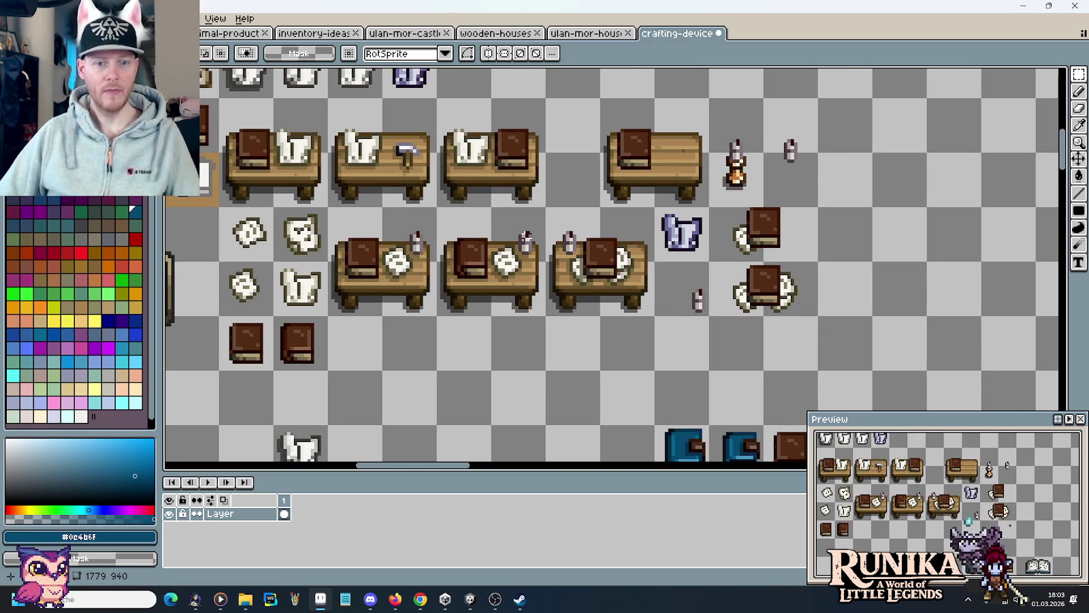
drag(527, 234, 576, 224)
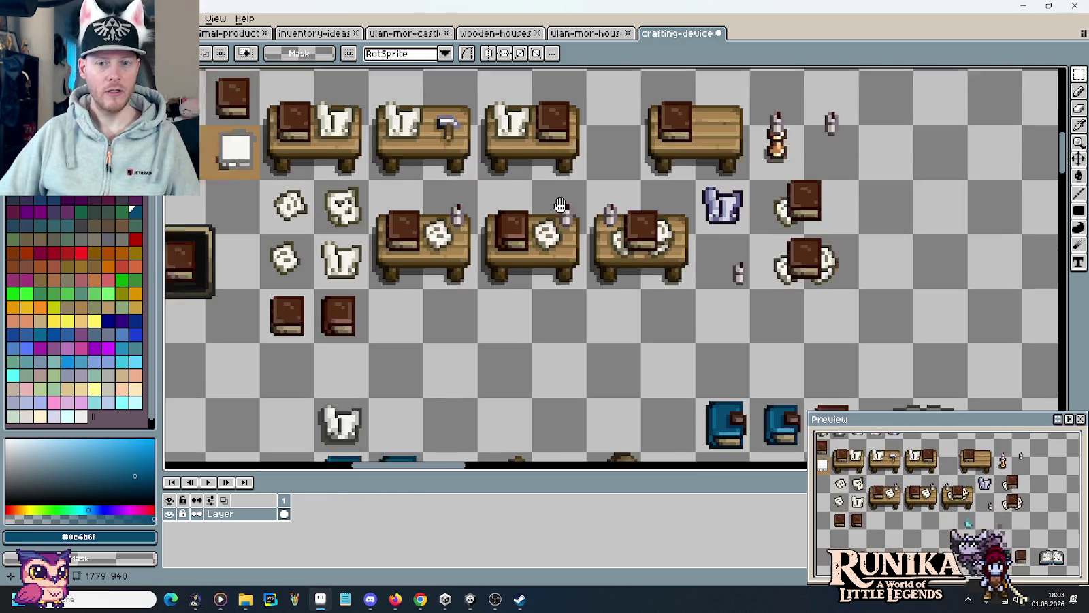
scroll(576, 224, down, 1)
scroll(586, 260, down, 3)
scroll(613, 256, right, 1)
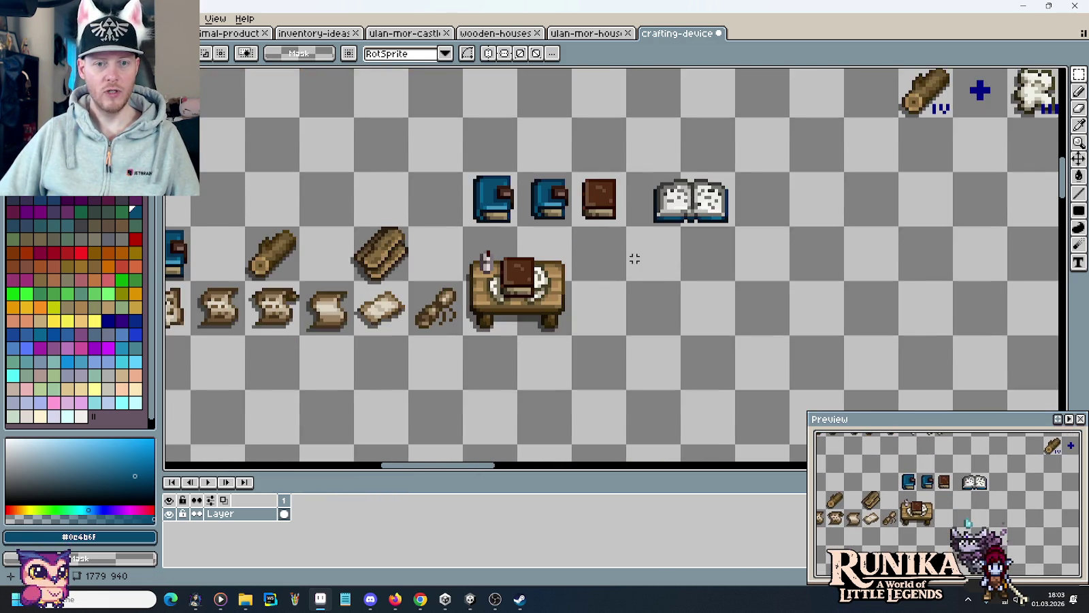
scroll(632, 255, up, 1)
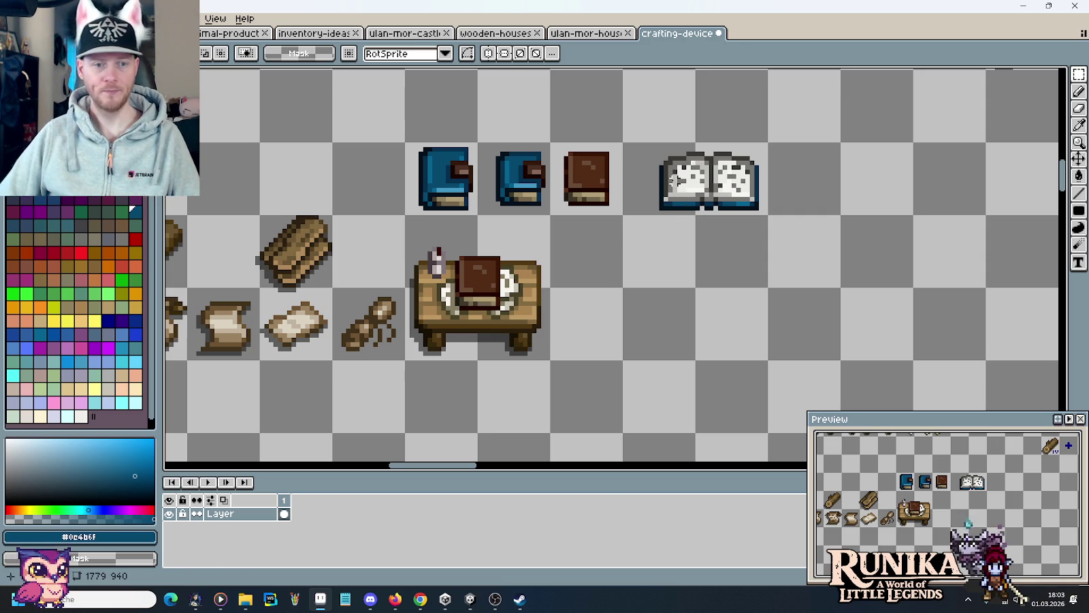
Duplicate the open book one tile lower and select the copy
mouse_move(626, 145)
mouse_down()
mouse_move(744, 194)
mouse_move(744, 266)
mouse_up()
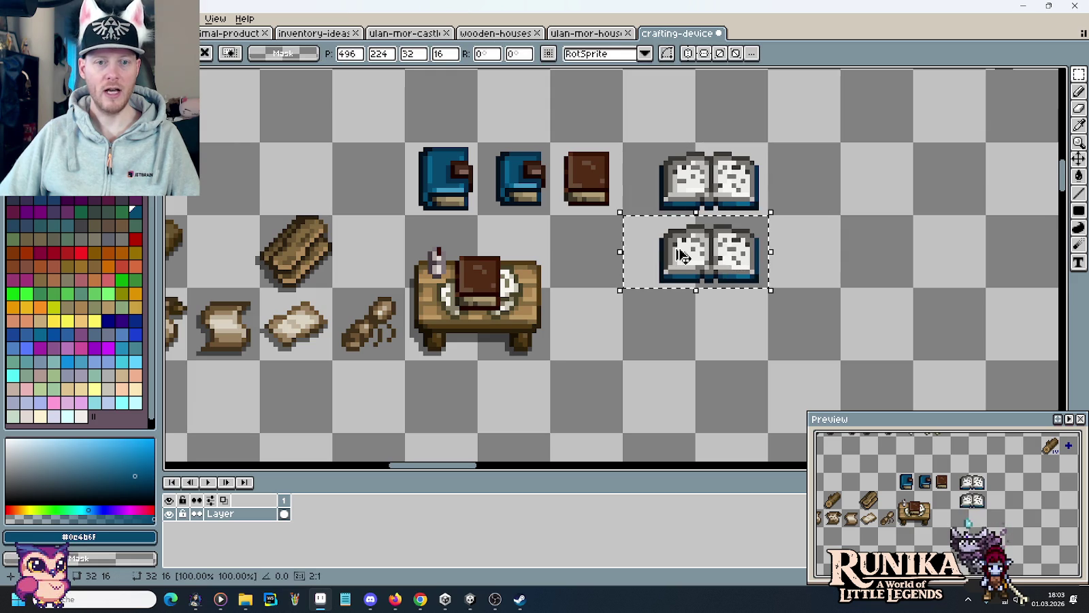
key(ctrl+d)
scroll(749, 201, up, 1)
drag(591, 313, 729, 316)
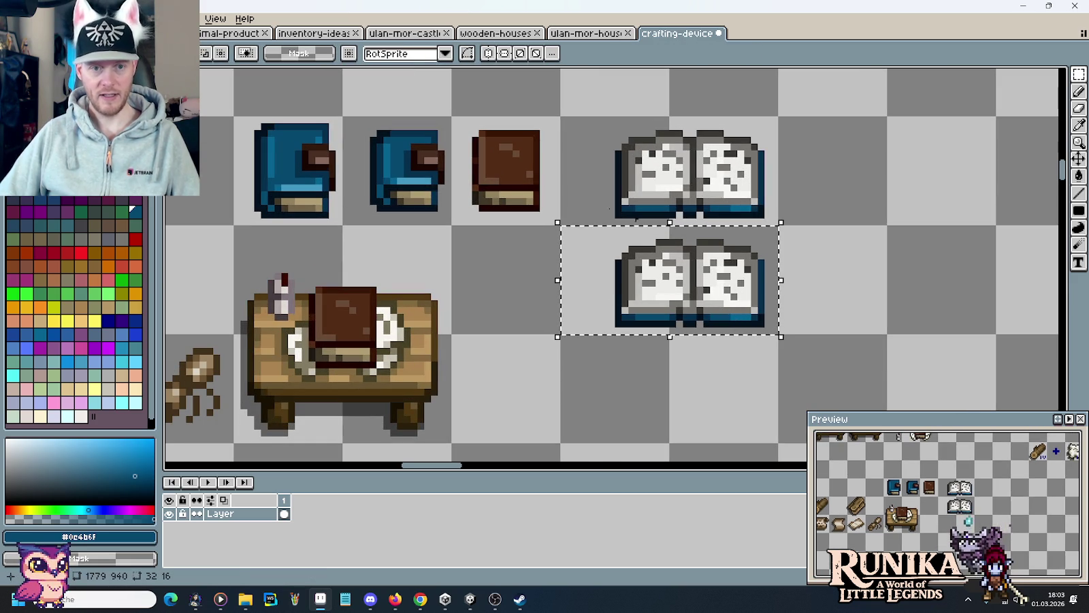
scroll(443, 218, up, 2)
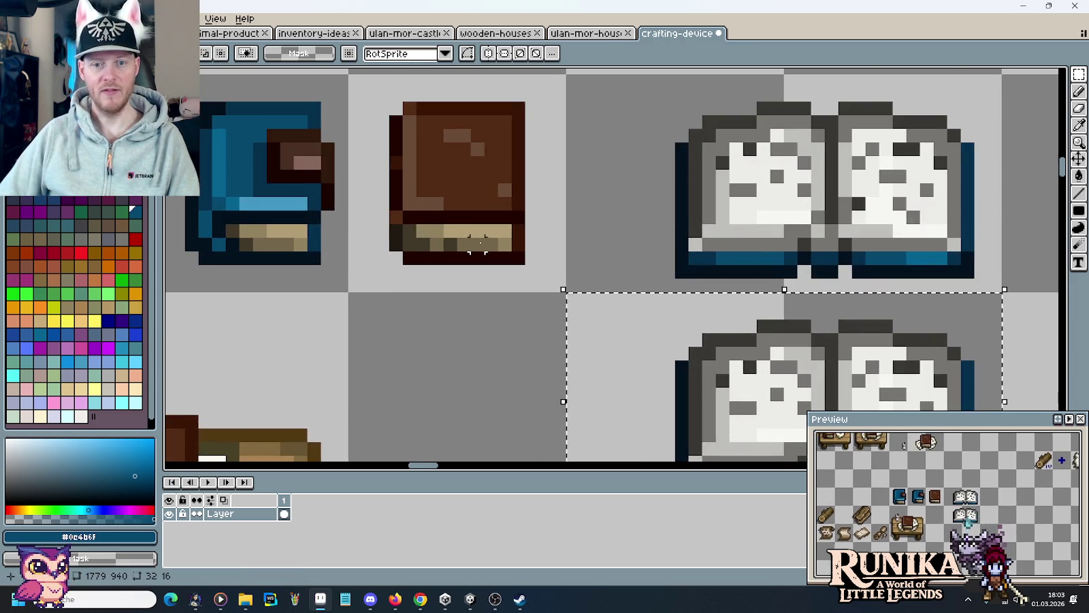
Recolour the copy's mid and light grey pixels to dark and mid tan
key(e)
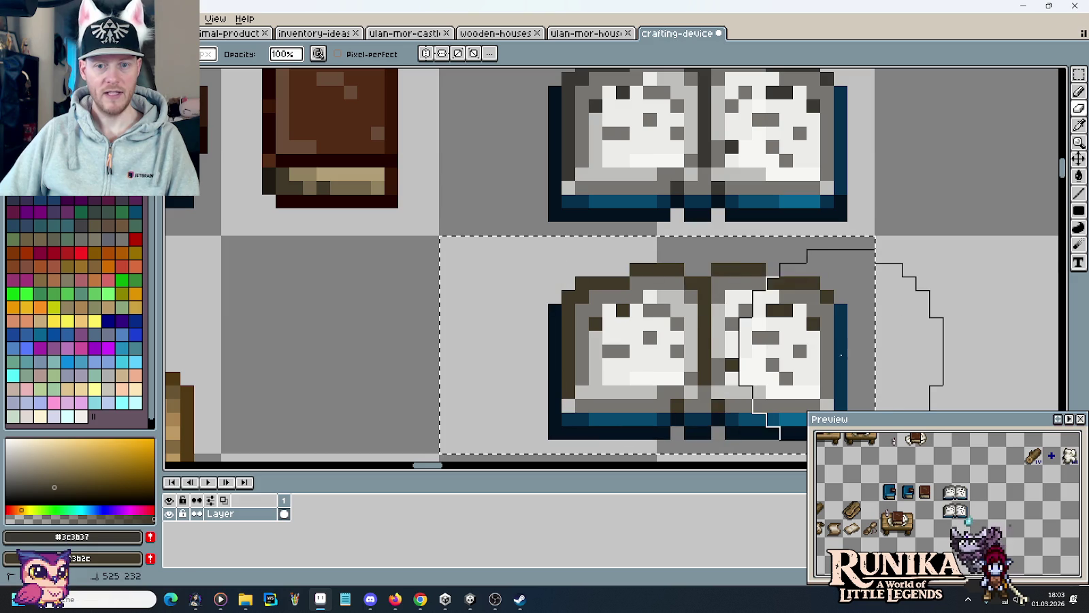
key(i)
click(588, 350)
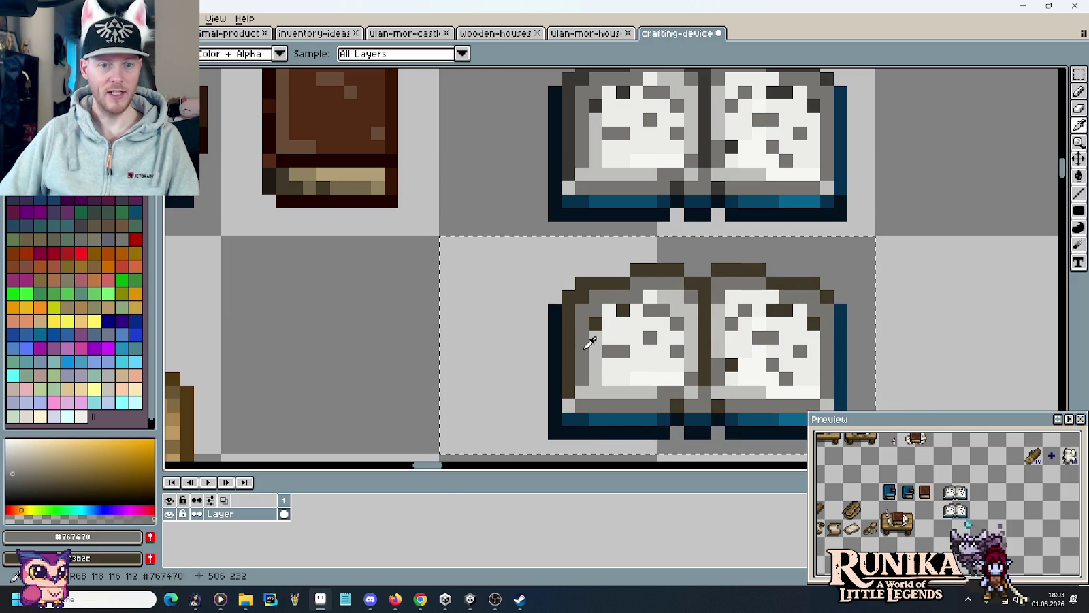
right_click(323, 183)
key(b)
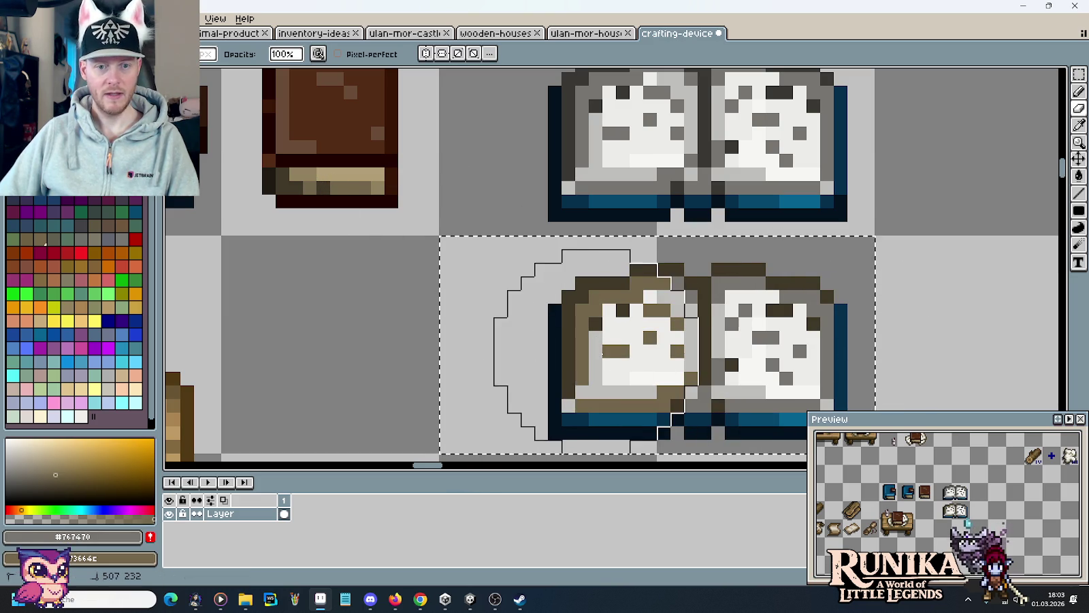
drag(541, 341, 836, 346)
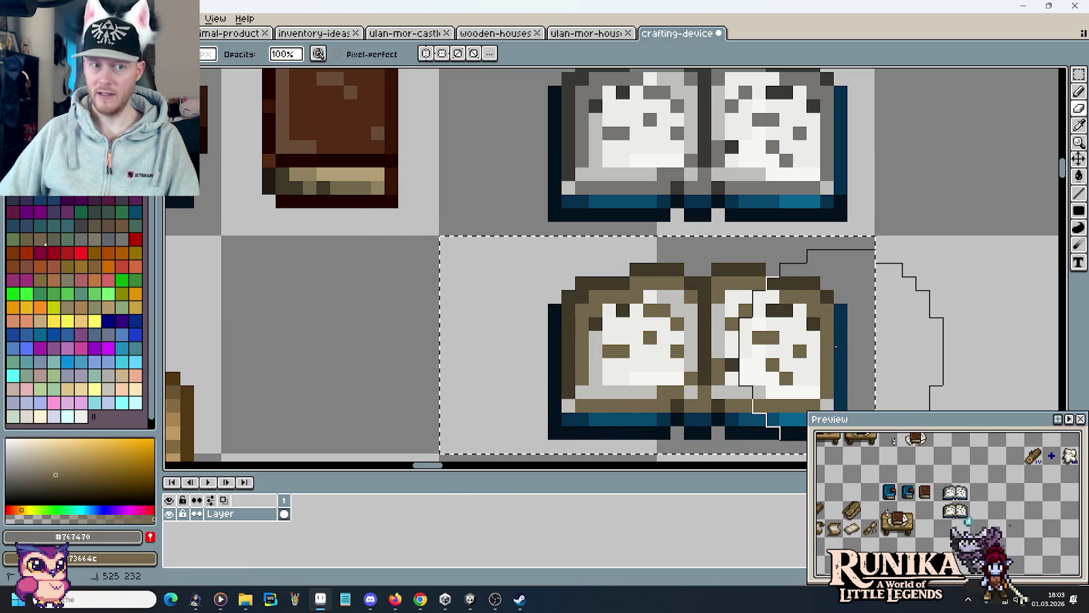
key(i)
click(601, 352)
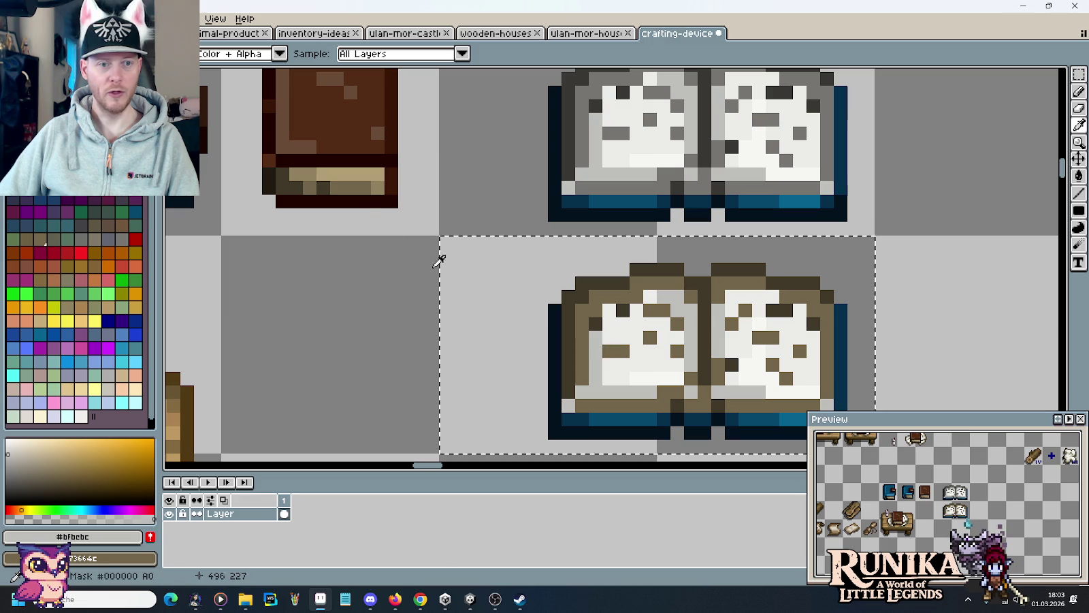
right_click(317, 170)
key(b)
mouse_move(538, 340)
mouse_down()
mouse_move(729, 340)
mouse_move(861, 361)
mouse_up()
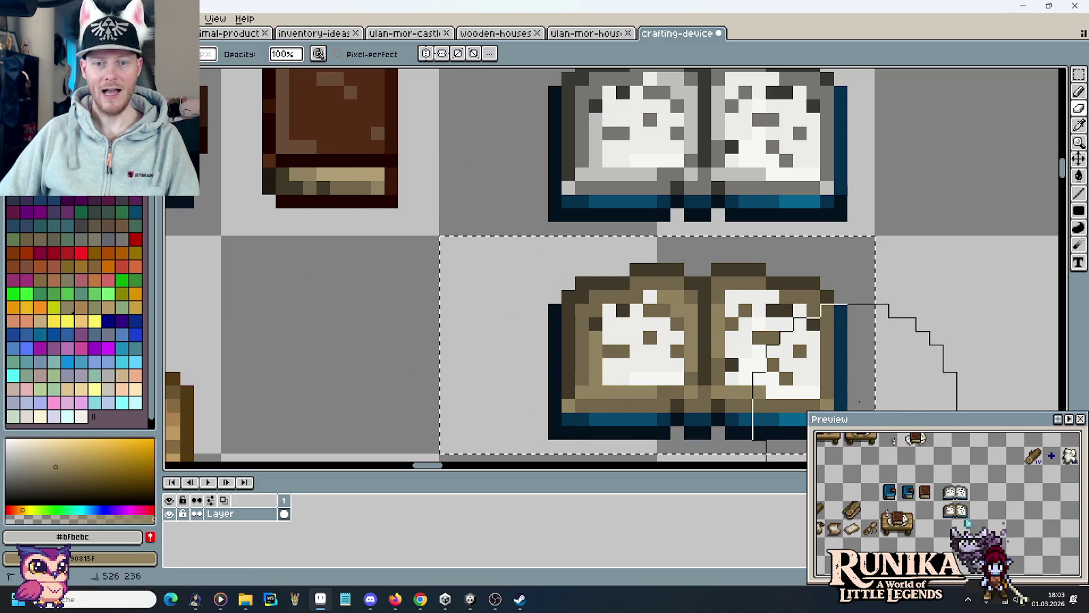
Replace the copy's white page pixels with light tan
key(i)
click(750, 358)
right_click(362, 170)
key(b)
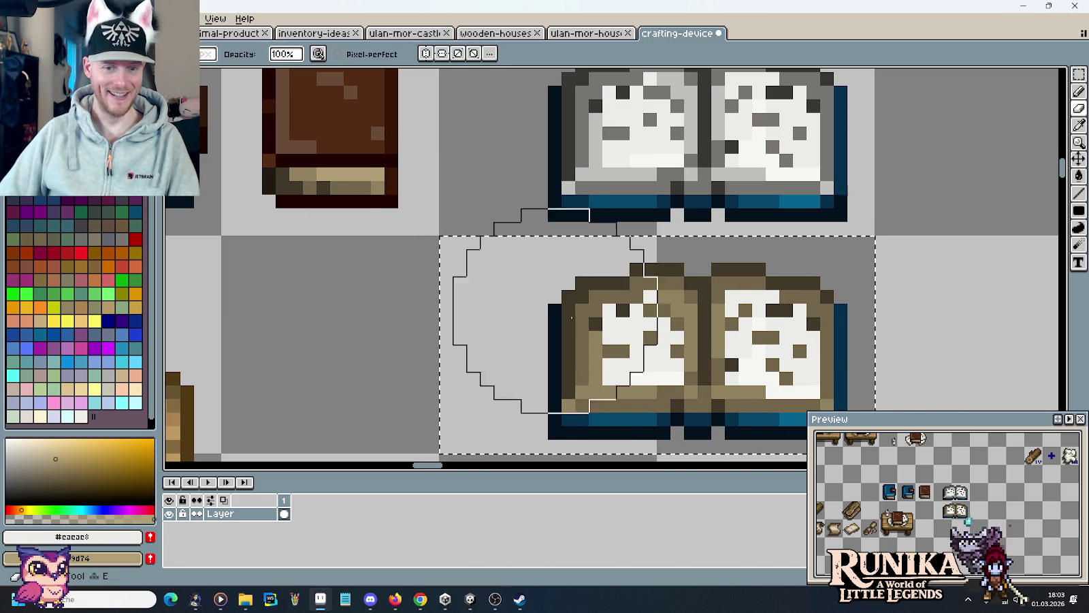
mouse_move(486, 340)
mouse_down()
mouse_move(753, 326)
mouse_move(874, 340)
mouse_up()
Brighten the light tan from value 69 to 80 and add a highlight pixel
key(i)
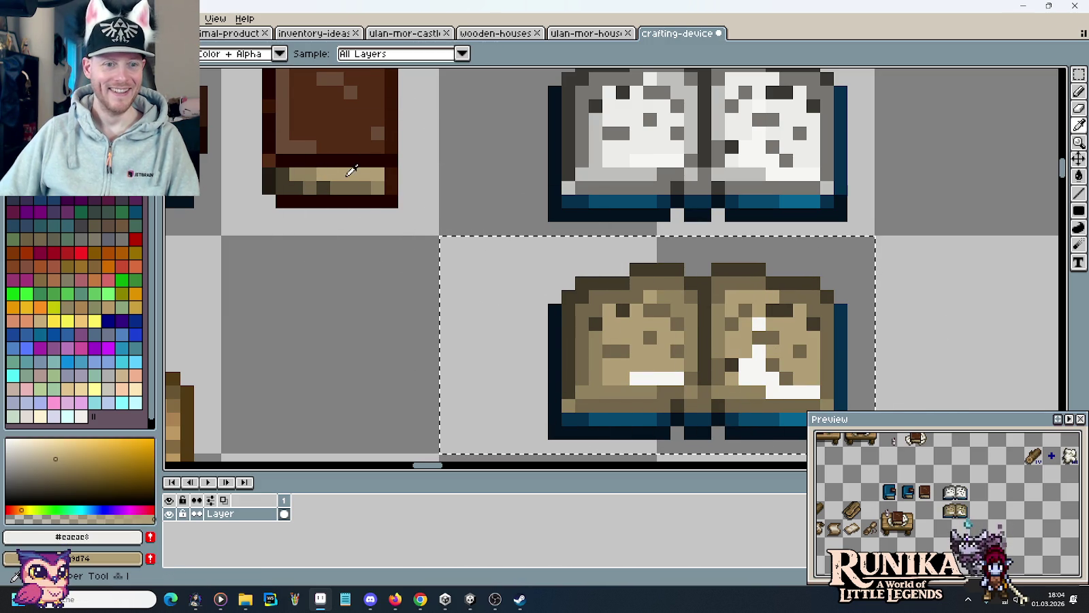
click(352, 170)
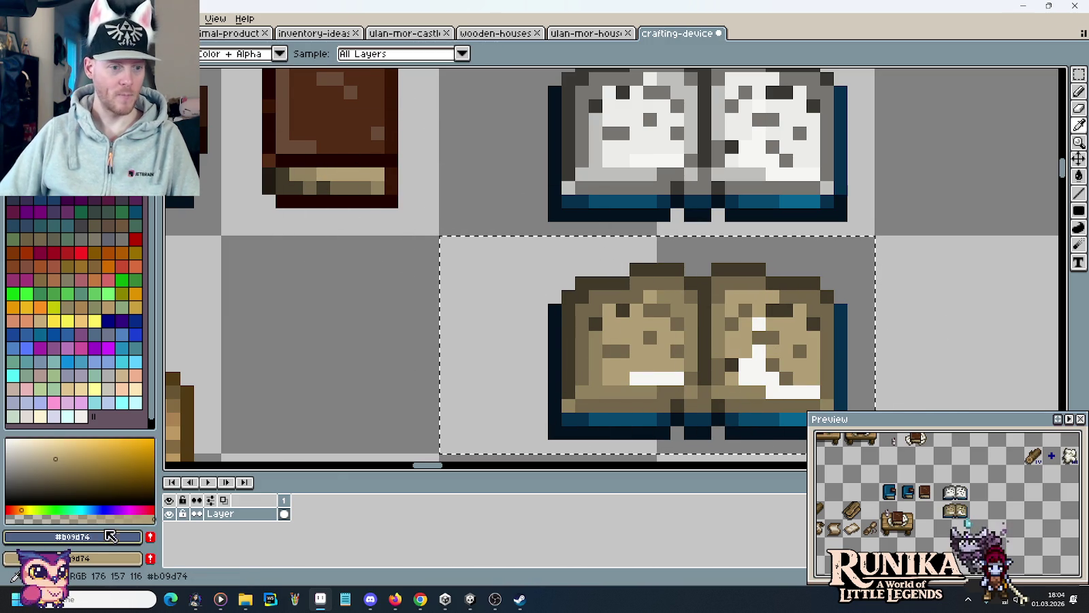
click(116, 538)
click(38, 441)
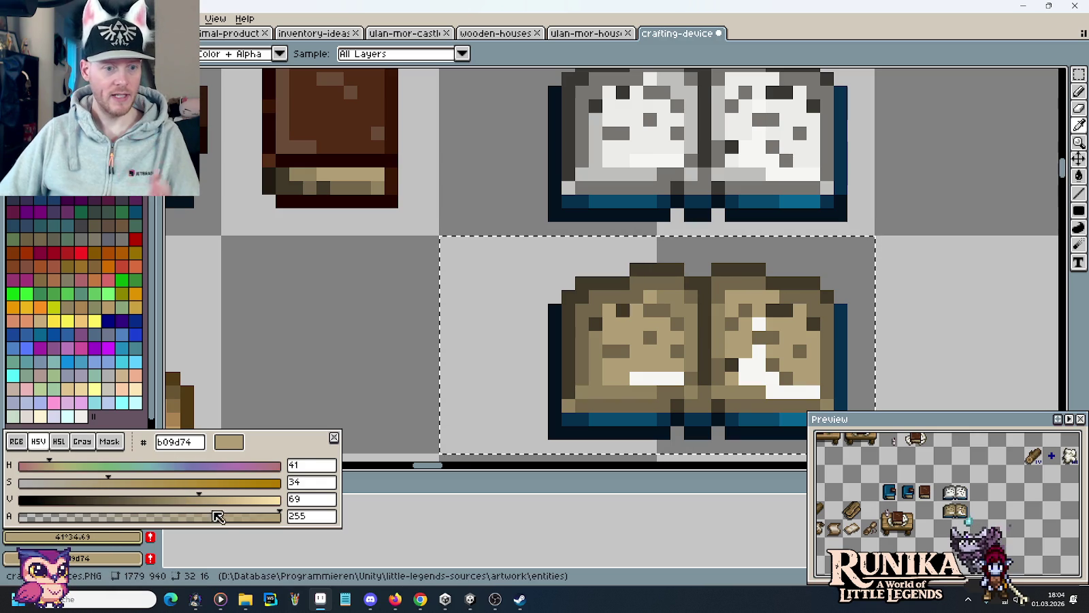
drag(206, 497, 232, 498)
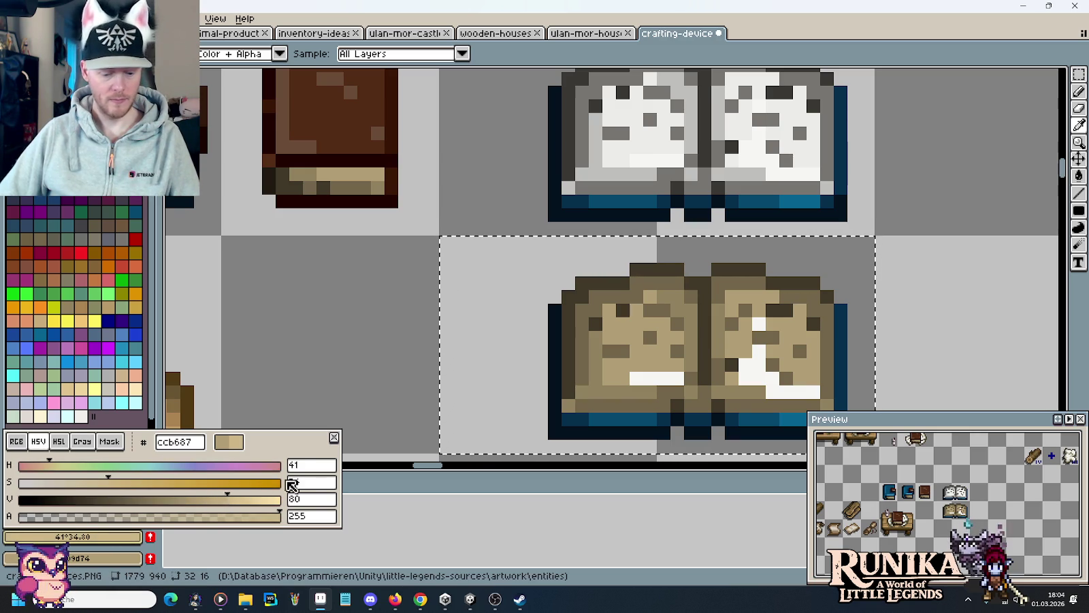
key(b)
click(663, 418)
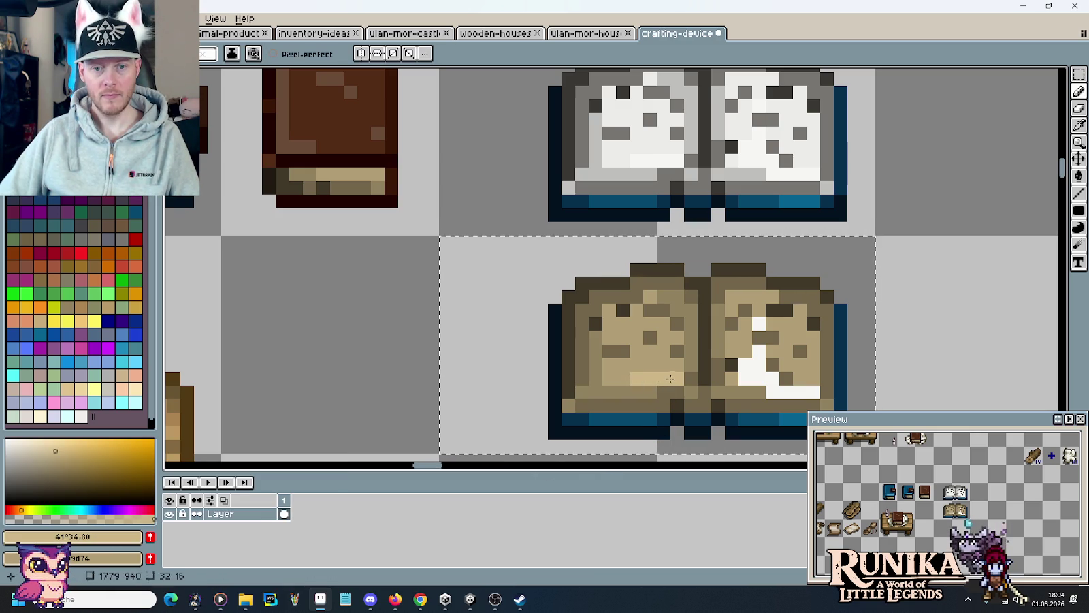
Fill the leftover white areas on the right page with tan and deselect
key(g)
click(767, 368)
click(759, 381)
click(755, 327)
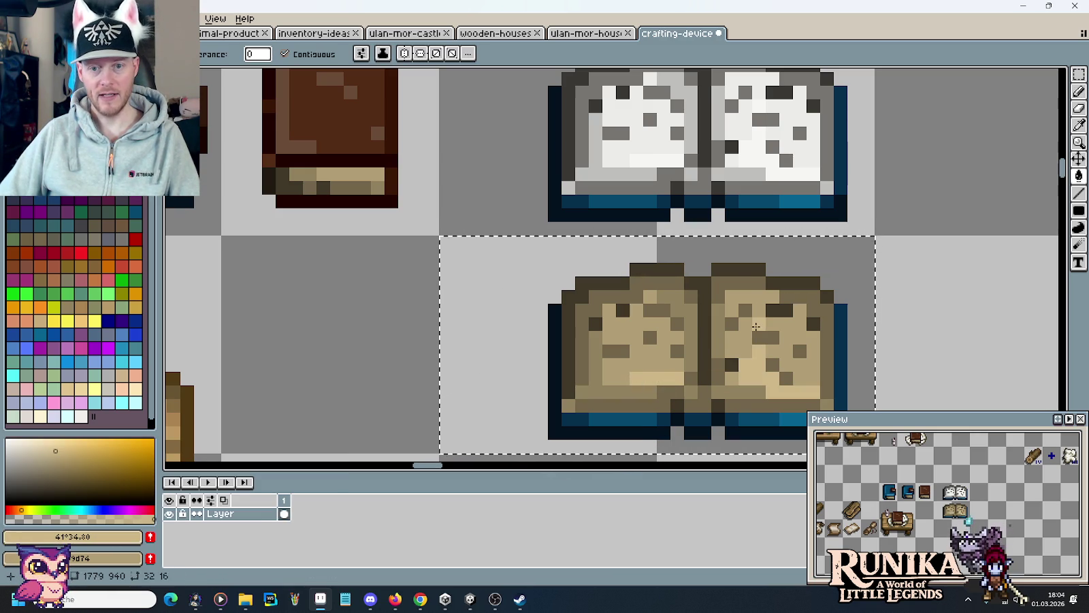
key(m)
scroll(508, 316, down, 3)
click(626, 364)
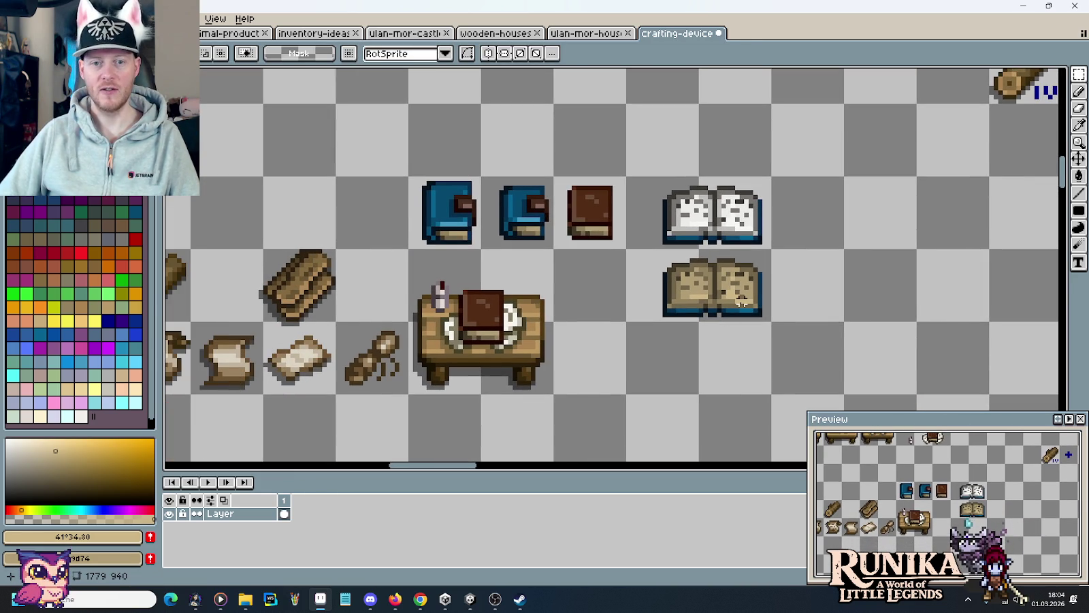
Drag the tan book into the empty cell next to the white book
drag(740, 303, 630, 252)
drag(681, 299, 788, 271)
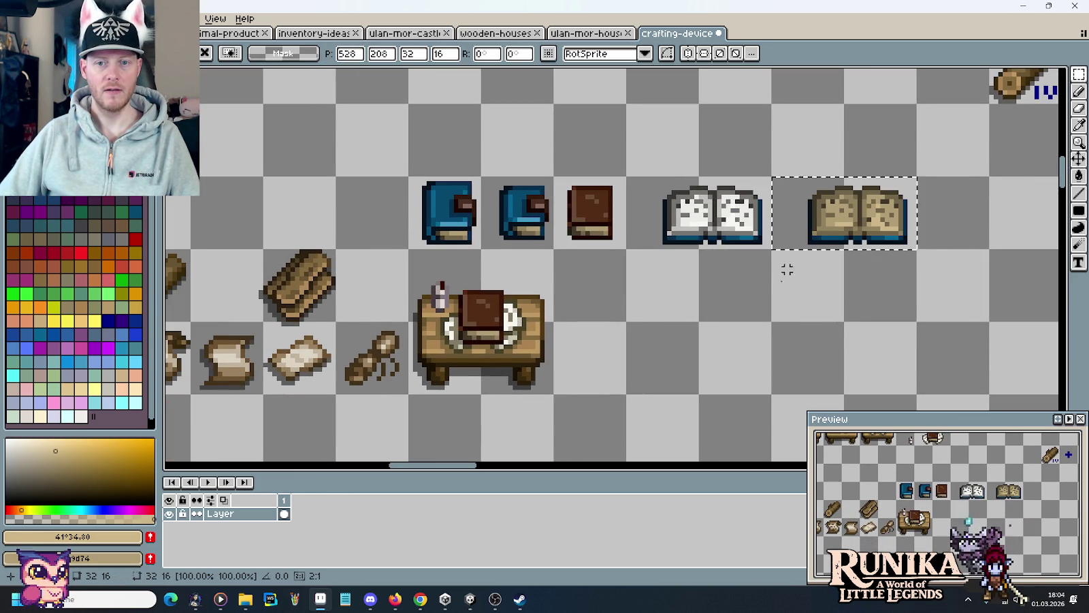
click(723, 343)
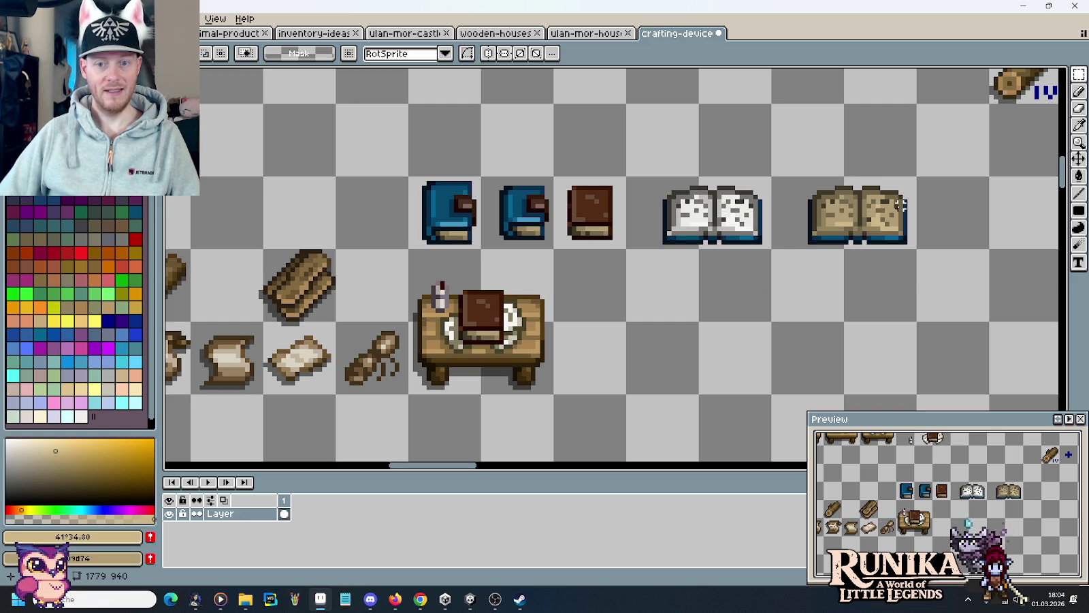
drag(919, 170, 774, 243)
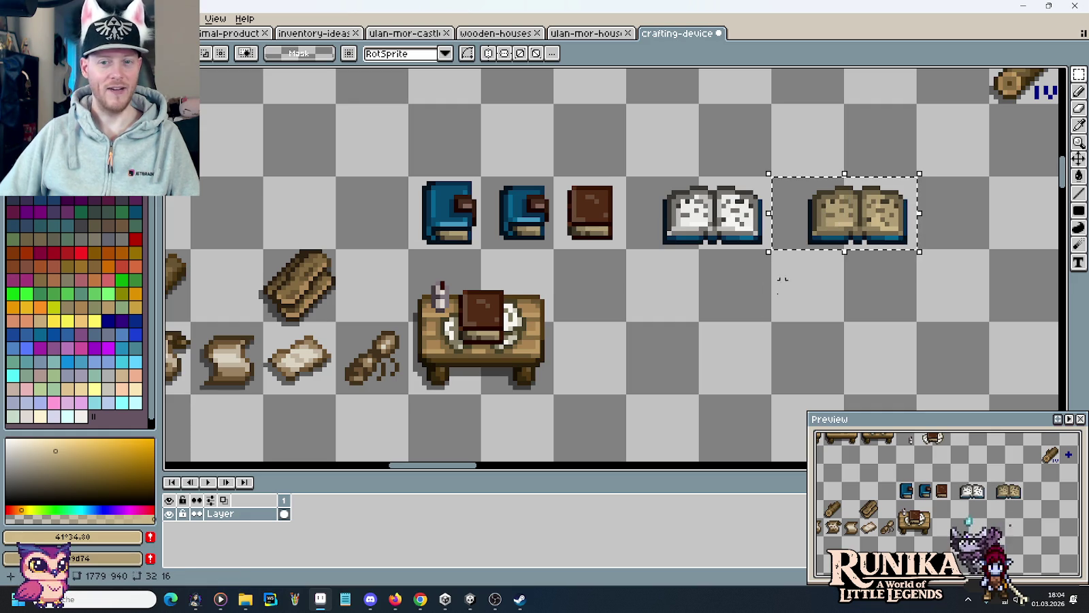
click(681, 320)
Switch to the colour reference sheet and view the wood, stone, Leder, Stoff / Wolle and Rose ramps
key(ctrl+Tab)
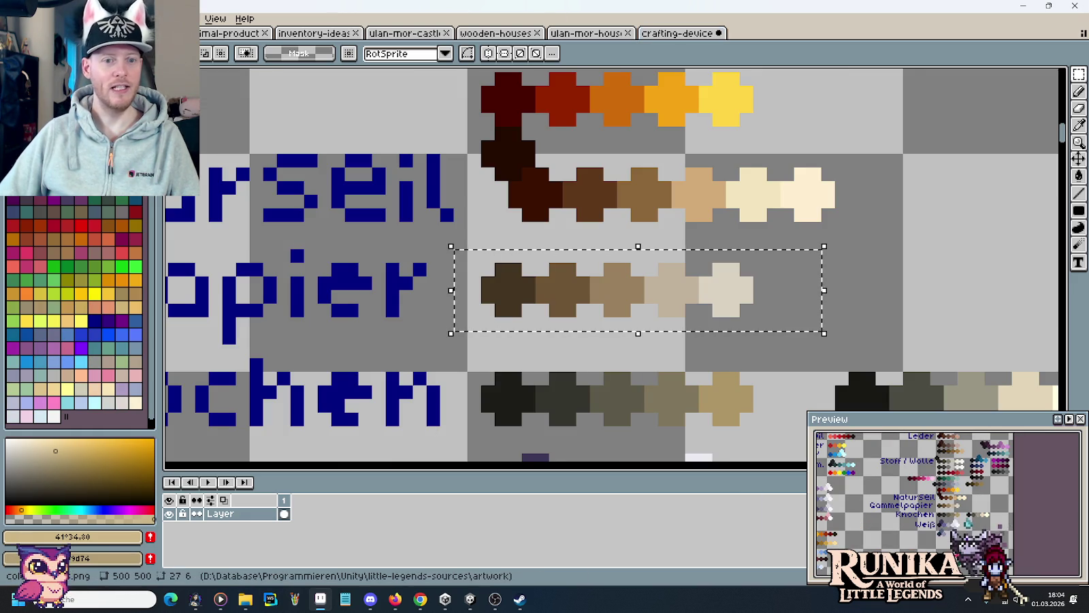
scroll(578, 143, down, 1)
scroll(578, 143, down, 1)
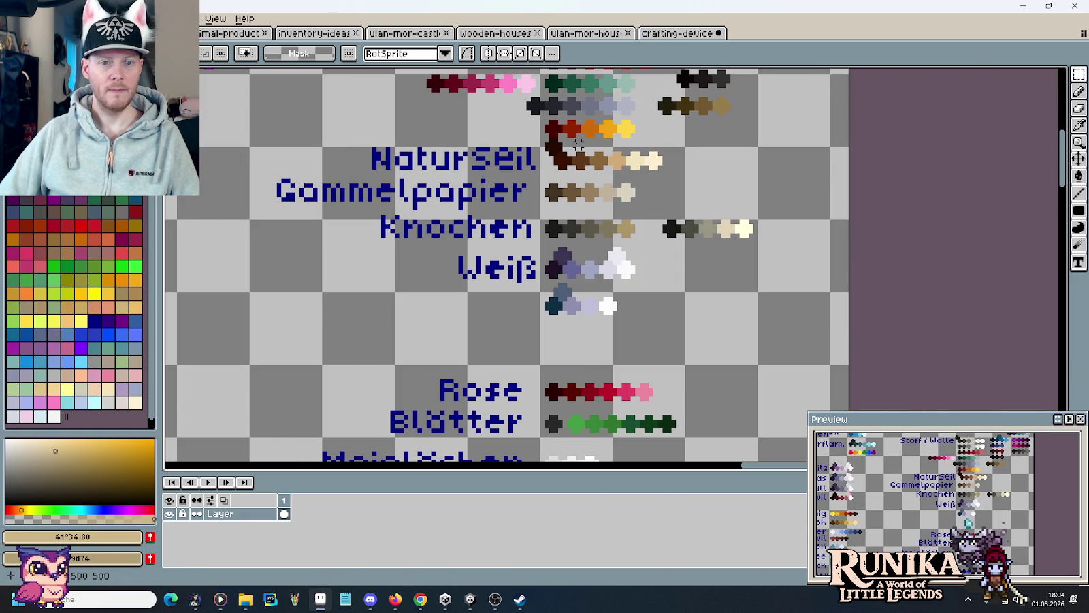
scroll(682, 280, down, 2)
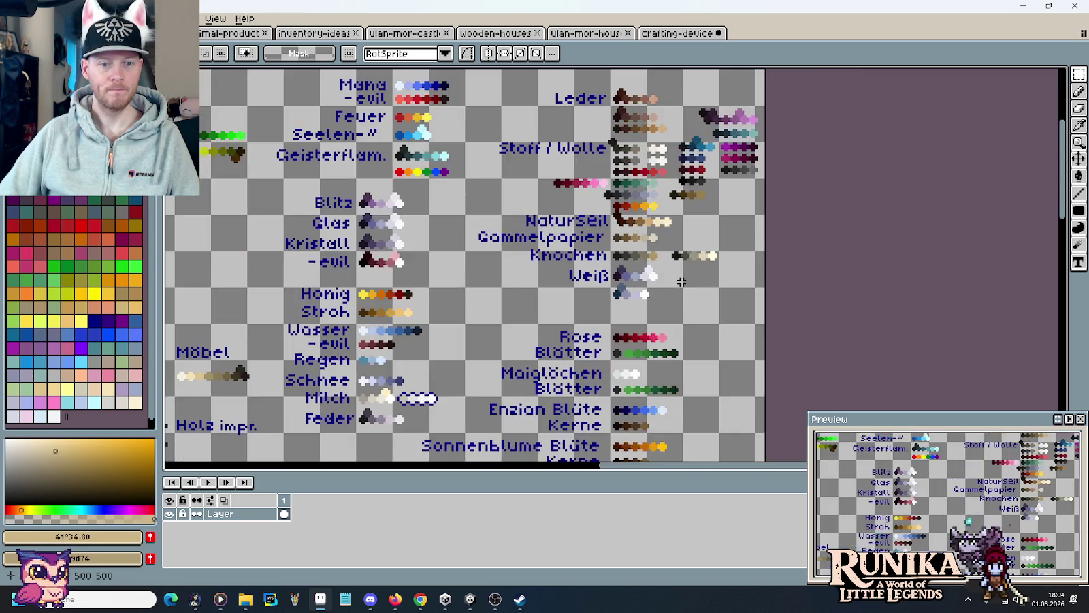
mouse_move(492, 403)
mouse_down()
mouse_move(552, 355)
mouse_move(528, 419)
mouse_move(492, 393)
mouse_up()
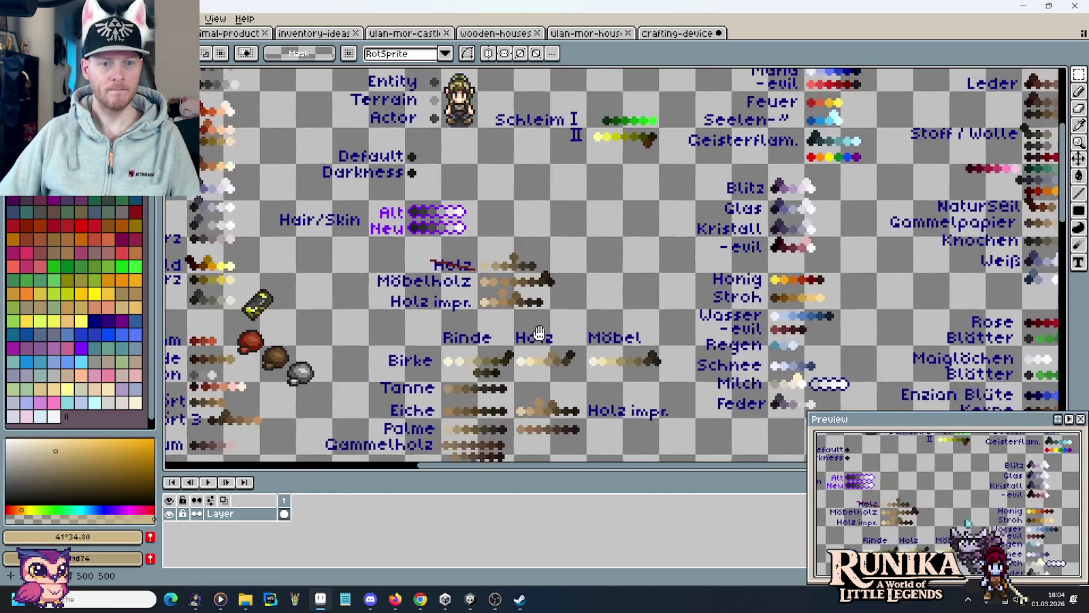
drag(761, 264, 484, 251)
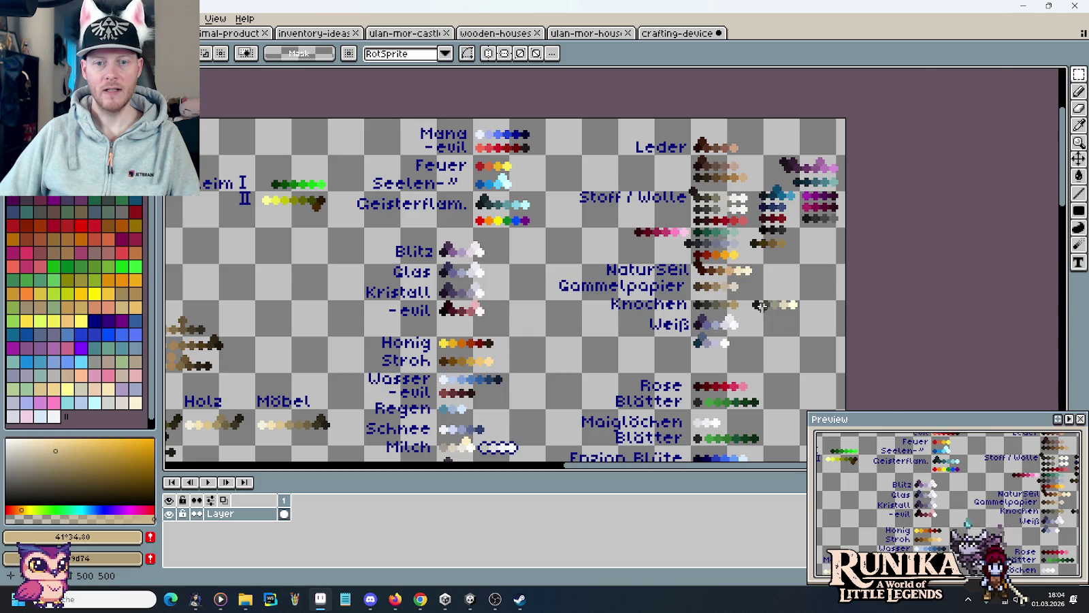
Pan through the Holz, Kristall, Blätter, Basalt, Sand, Seelenfeuer and Regen-to-Mais colour rows
scroll(761, 305, up, 3)
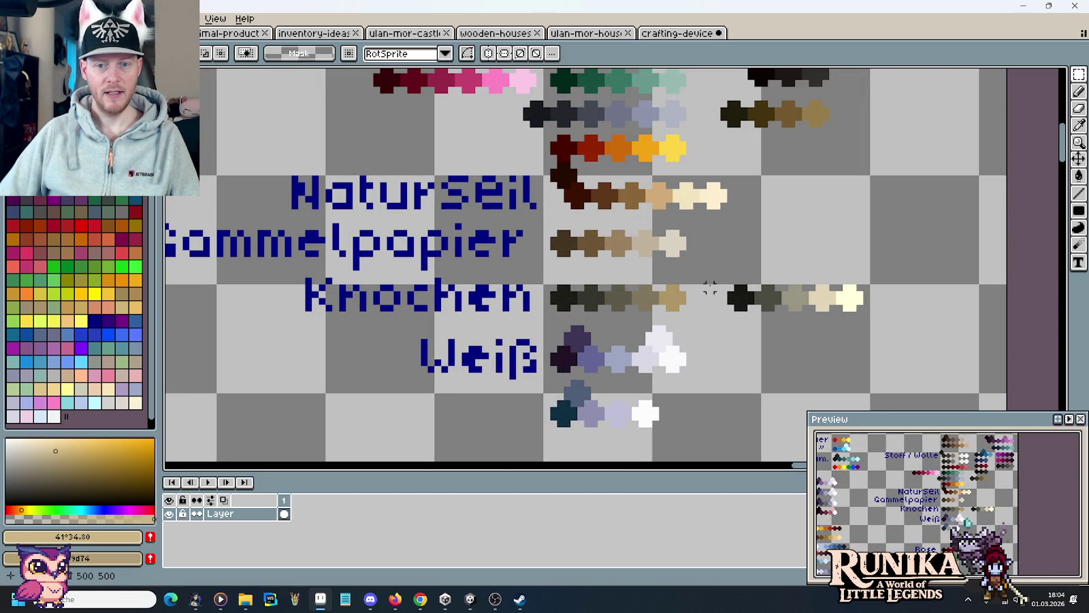
scroll(831, 275, down, 2)
scroll(830, 276, down, 1)
scroll(476, 286, up, 1)
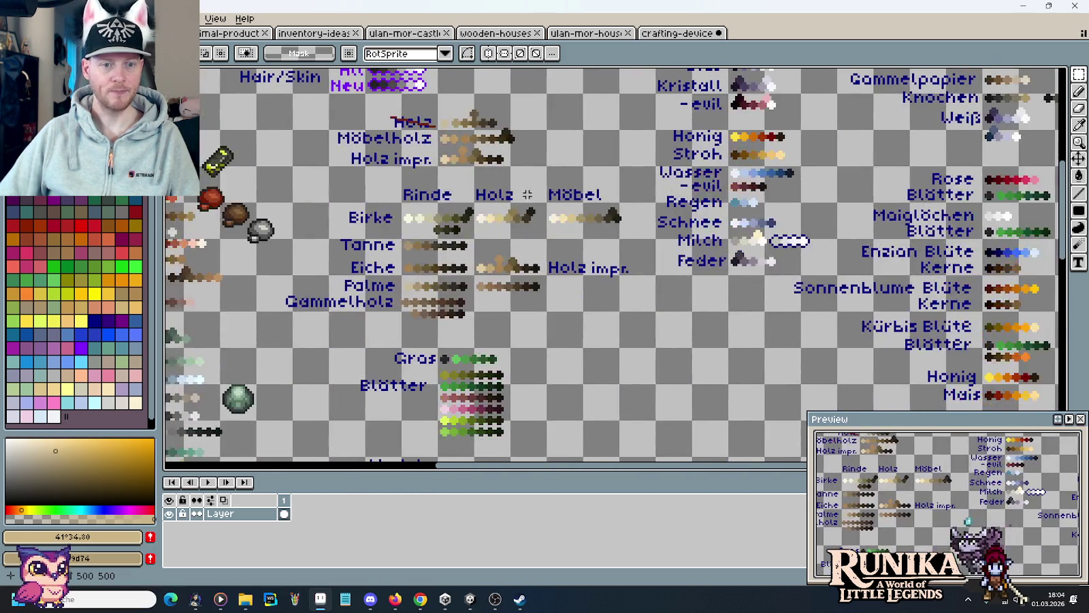
mouse_move(395, 258)
mouse_down()
mouse_move(433, 286)
mouse_move(540, 140)
mouse_up()
drag(356, 324, 513, 162)
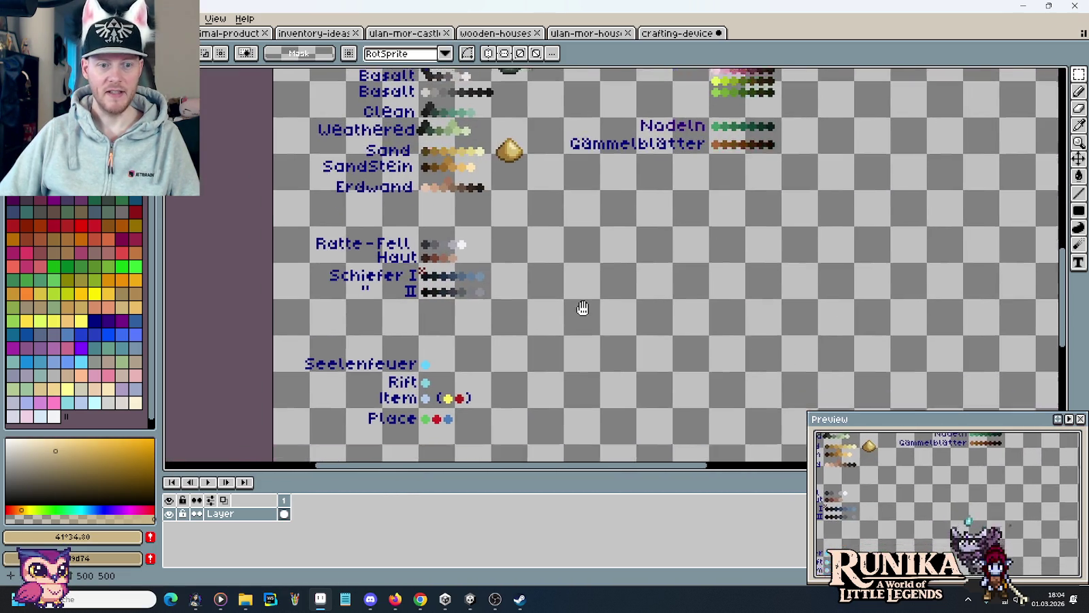
drag(583, 308, 171, 345)
drag(272, 205, 228, 402)
scroll(647, 257, up, 1)
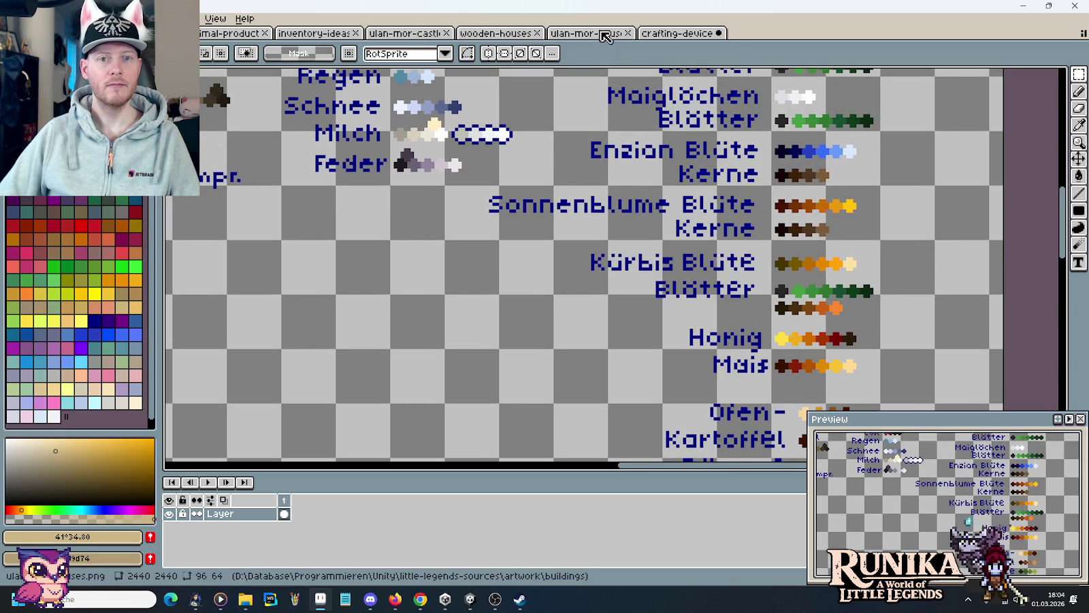
Select the Invent. label and swatch row on the inventory-ideas sheet, then return to the crafting-device sheet
click(235, 32)
click(313, 33)
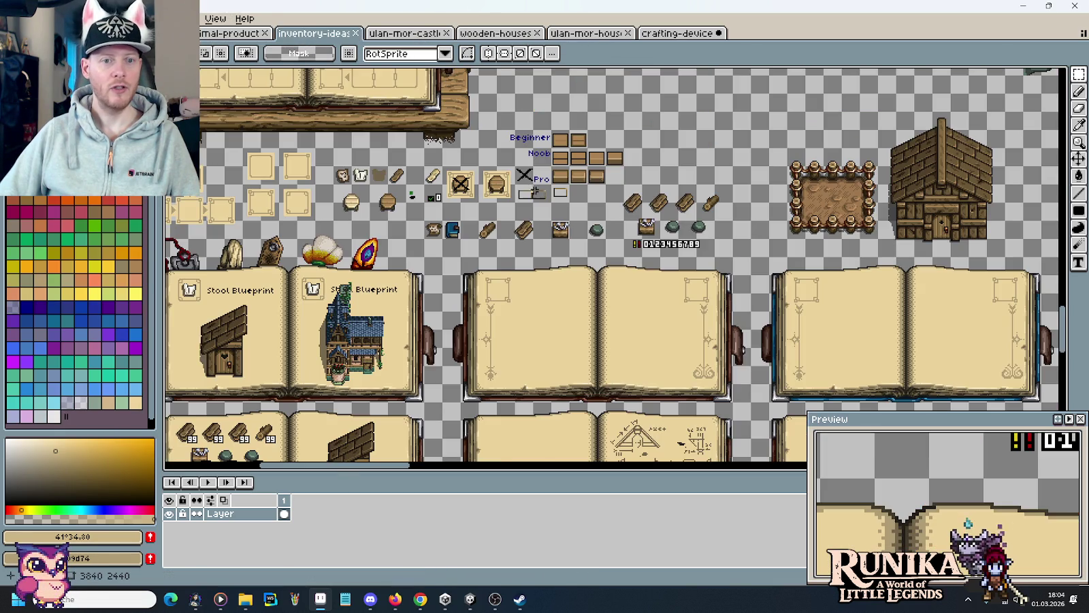
scroll(535, 191, down, 2)
scroll(578, 200, up, 2)
scroll(599, 206, up, 3)
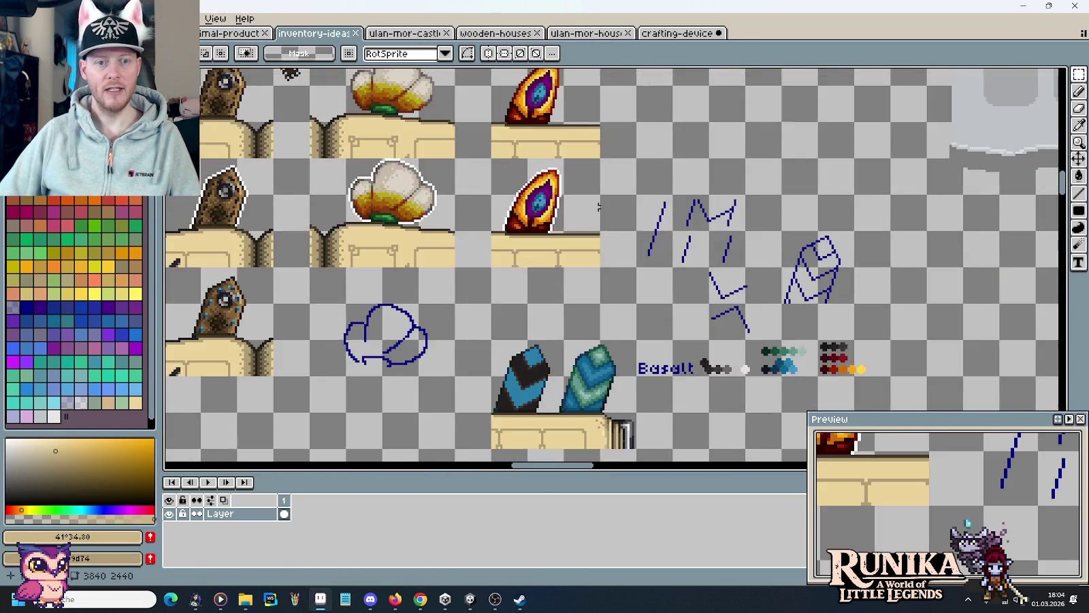
scroll(598, 207, up, 3)
scroll(659, 345, down, 1)
scroll(658, 345, down, 1)
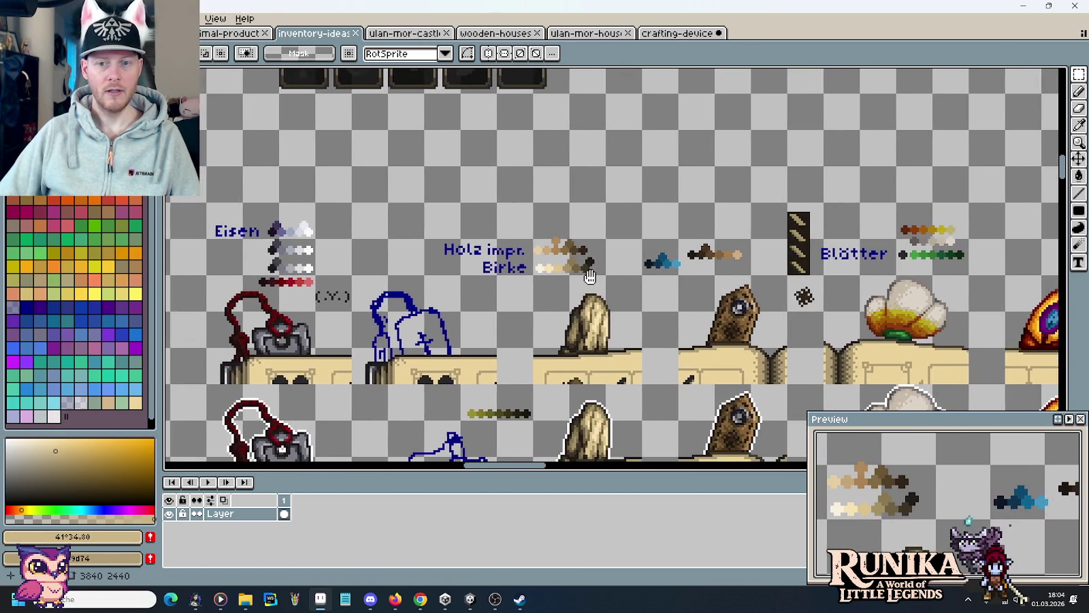
scroll(717, 243, up, 2)
scroll(717, 243, down, 2)
scroll(664, 277, up, 1)
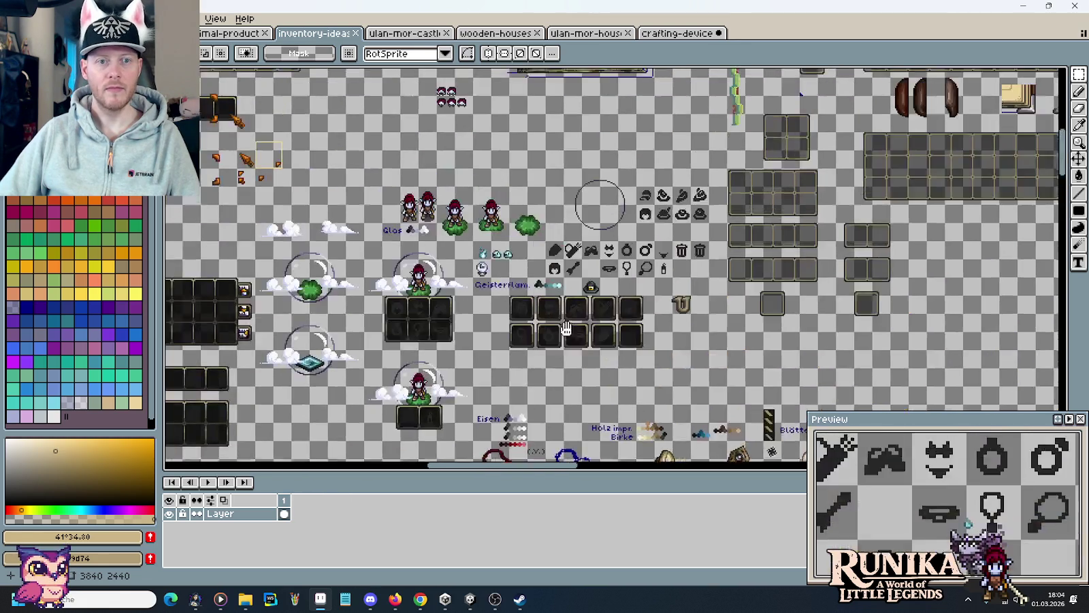
scroll(663, 276, up, 1)
scroll(663, 277, up, 1)
scroll(697, 202, down, 1)
scroll(698, 201, up, 1)
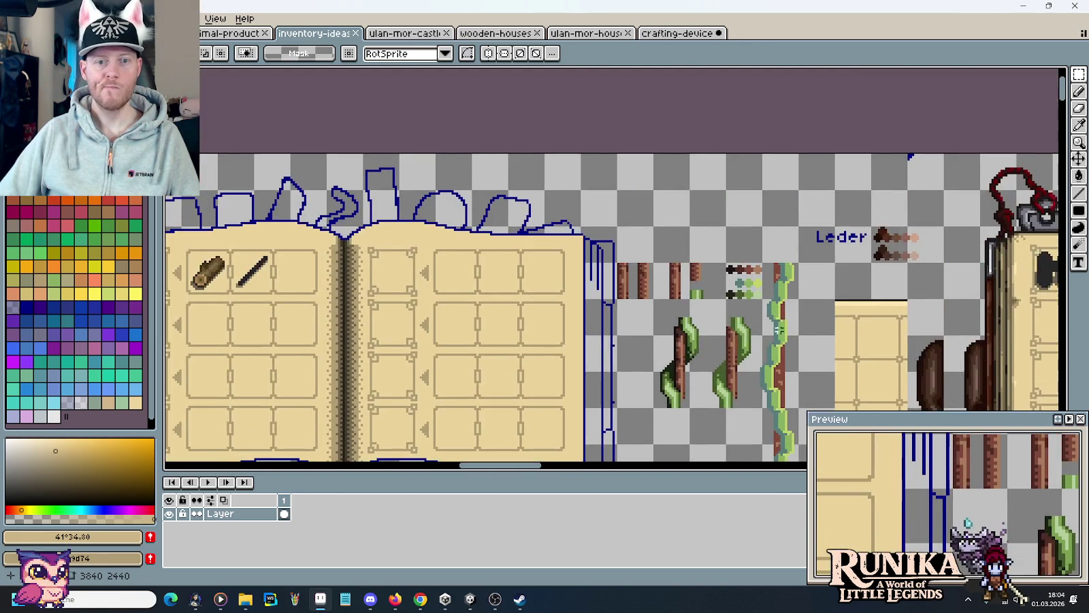
scroll(476, 176, down, 1)
scroll(304, 162, up, 1)
scroll(776, 354, up, 1)
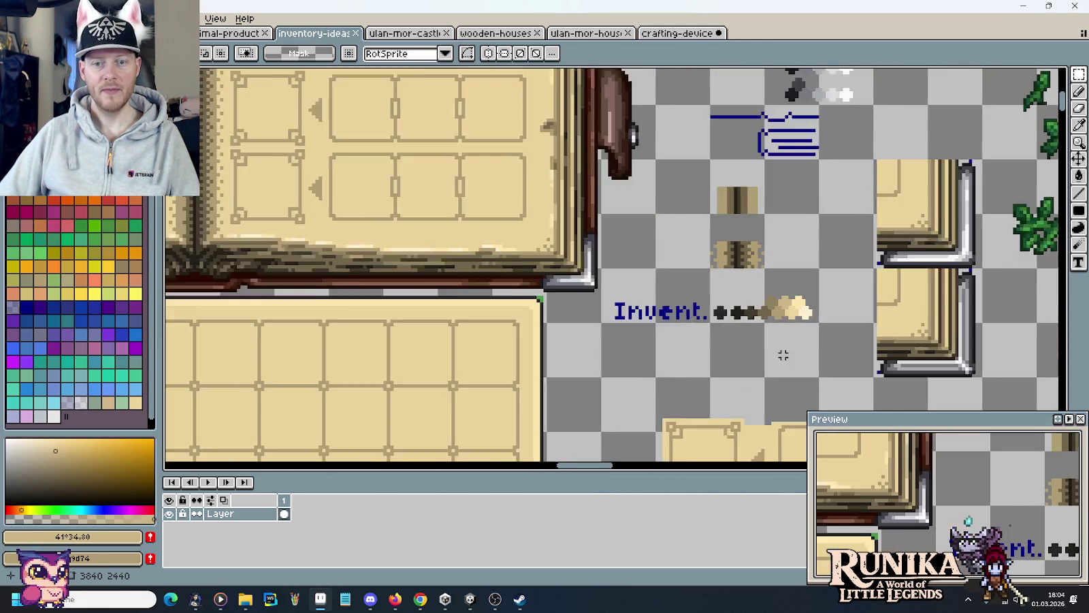
scroll(772, 350, up, 1)
drag(793, 274, 545, 278)
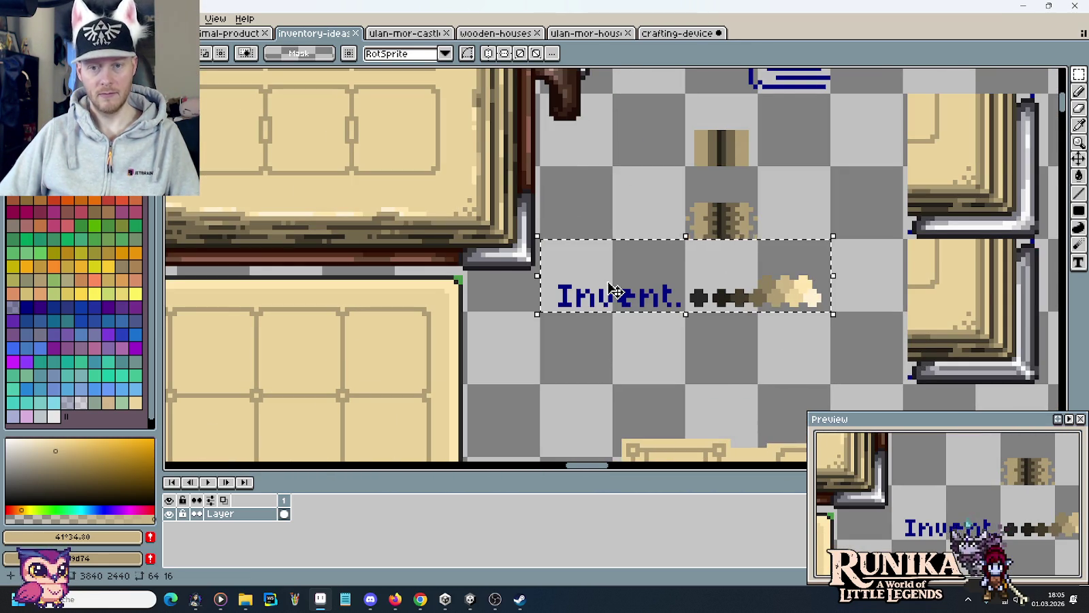
click(674, 33)
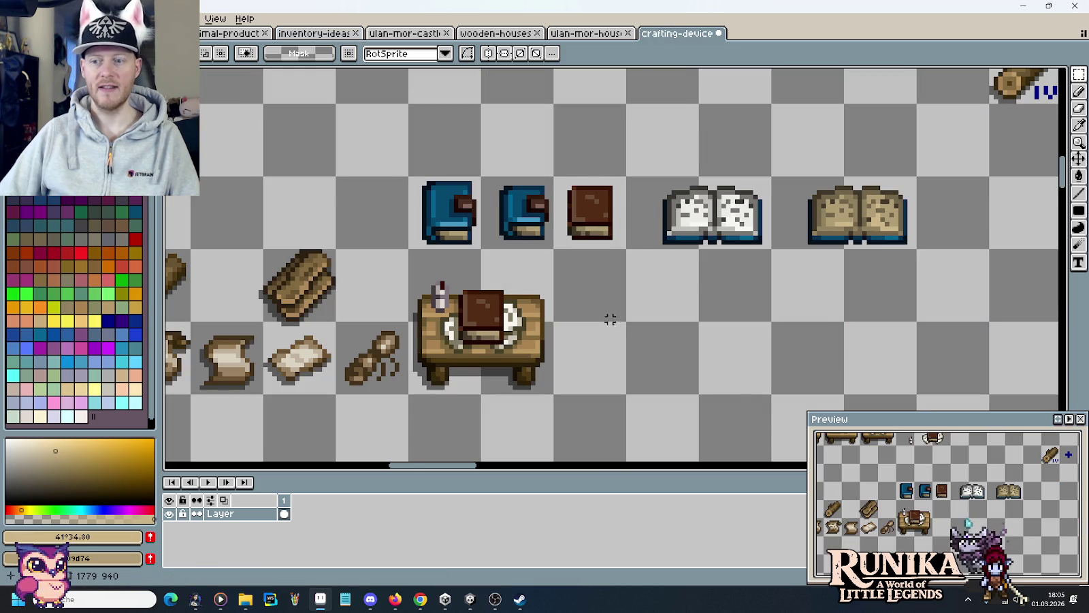
Paste the Invent. colour row into the empty space below the open books
drag(608, 316, 406, 335)
key(ctrl+v)
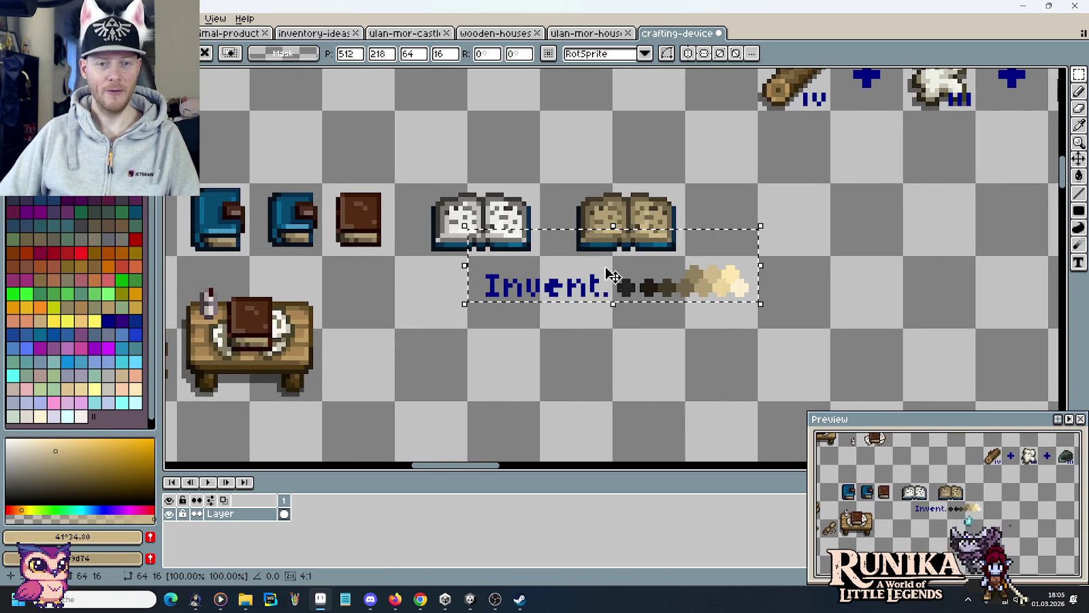
mouse_move(615, 242)
mouse_down()
mouse_move(555, 296)
mouse_move(541, 342)
mouse_up()
Place a copy of the white open book beneath the Invent. row and zoom in on it
drag(392, 182, 542, 253)
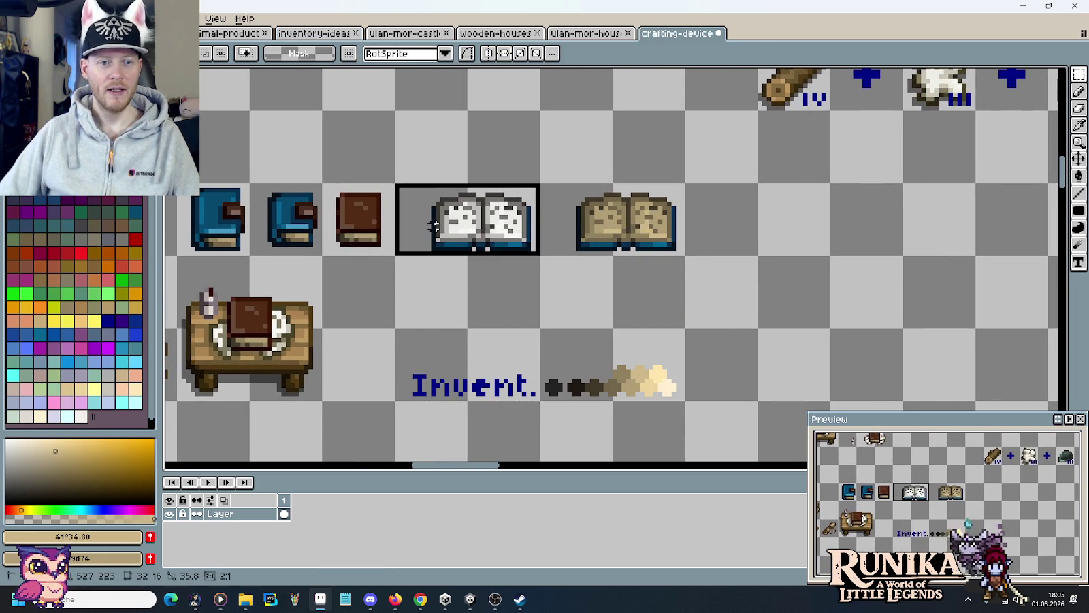
key(ctrl+c)
key(ctrl+v)
drag(465, 250, 465, 323)
drag(538, 323, 683, 327)
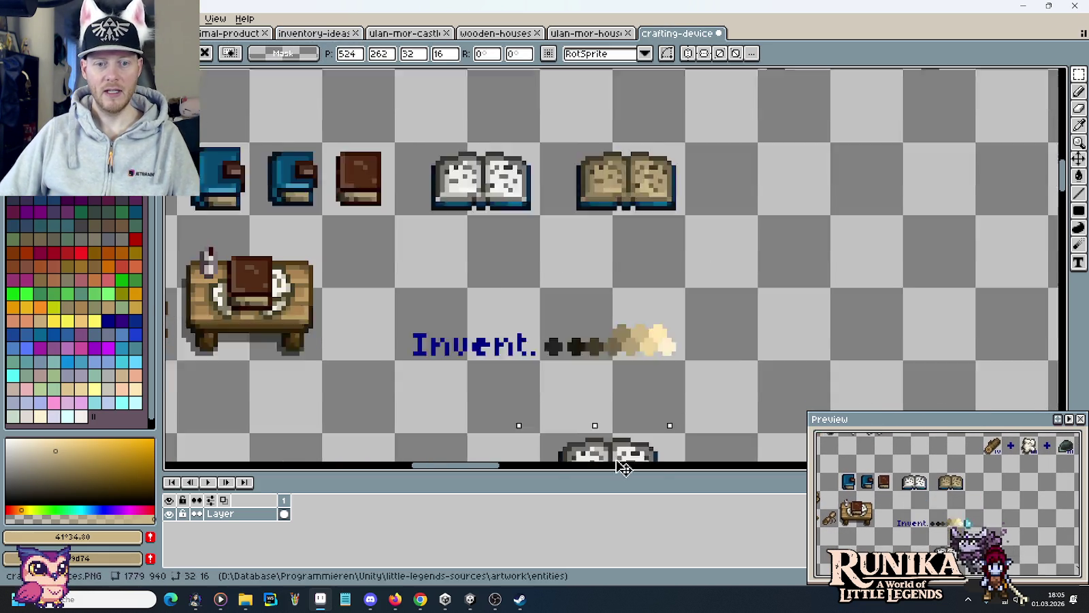
click(746, 248)
scroll(692, 292, up, 1)
scroll(691, 293, up, 1)
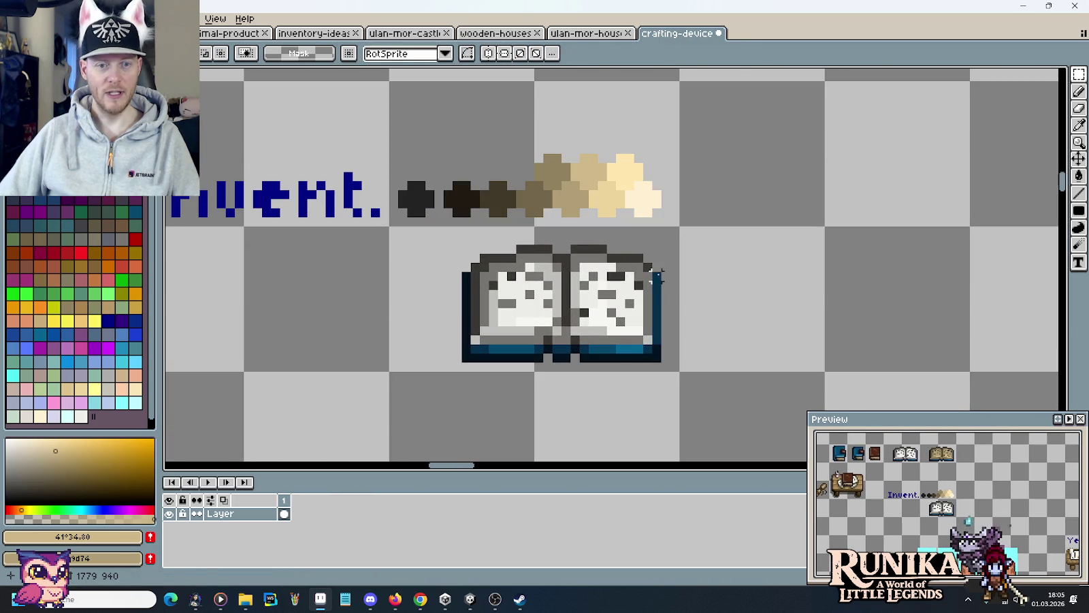
drag(682, 373, 386, 223)
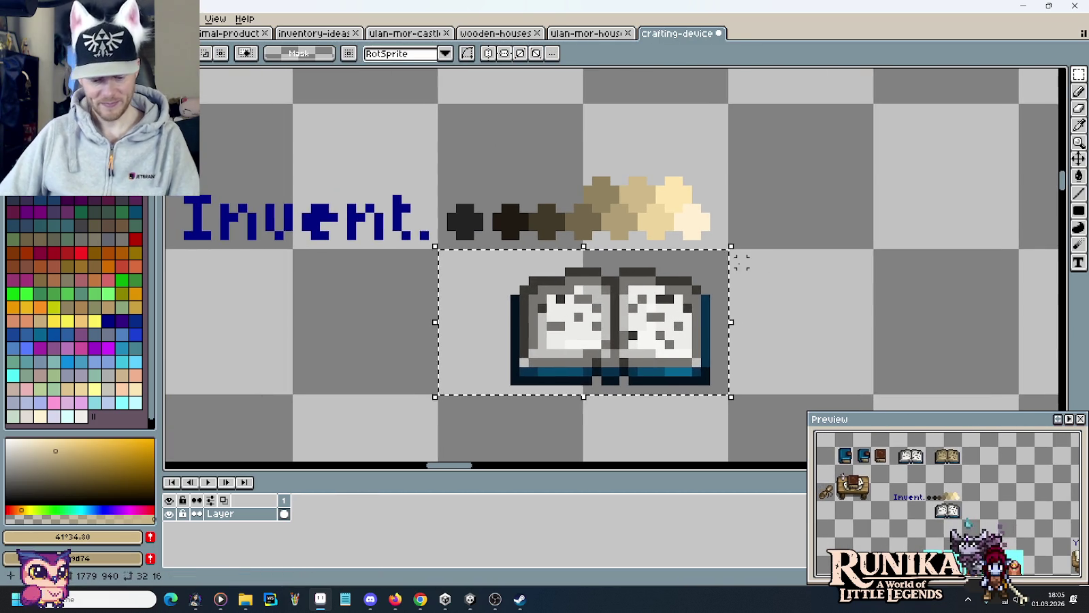
scroll(740, 273, up, 1)
mouse_move(703, 277)
mouse_down()
mouse_move(822, 239)
mouse_move(733, 262)
mouse_up()
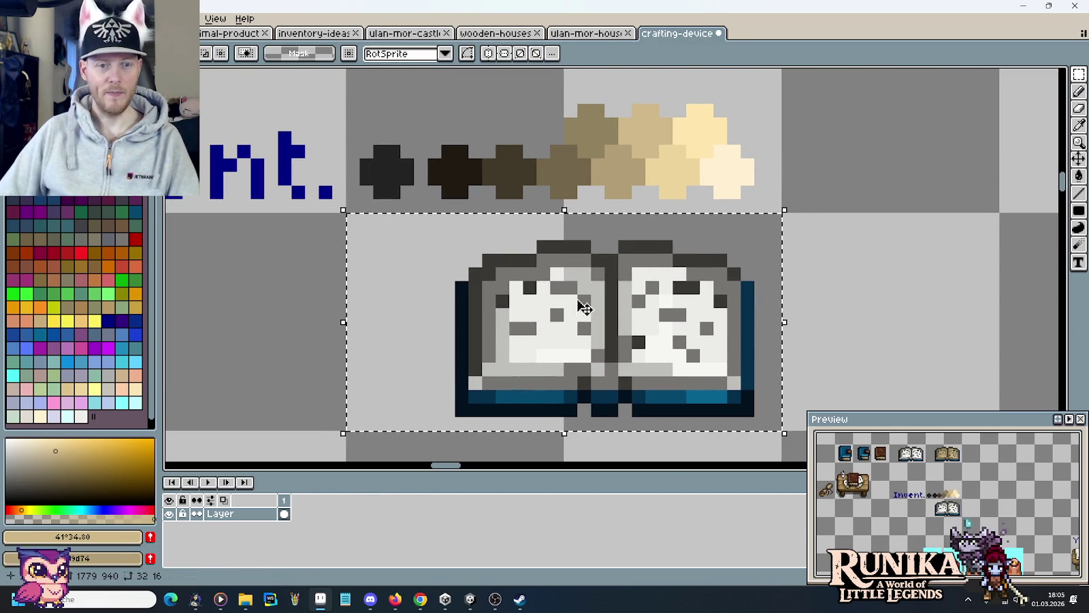
Replace the book copy's dark grey outline and mid grey with the swatch browns and tan
key(i)
click(475, 291)
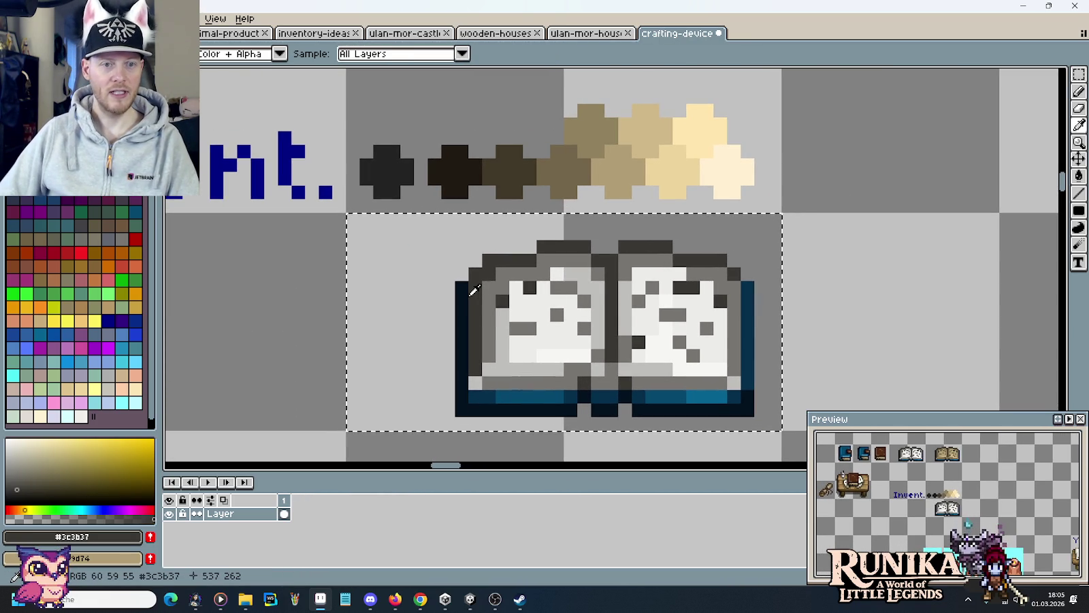
right_click(456, 186)
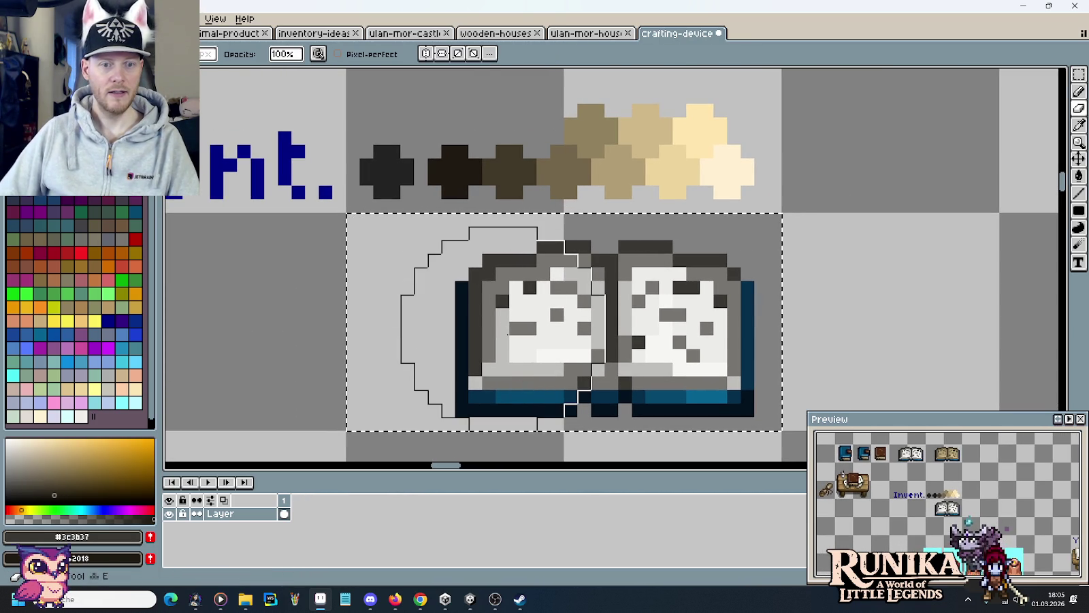
right_click(511, 163)
key(ctrl+b)
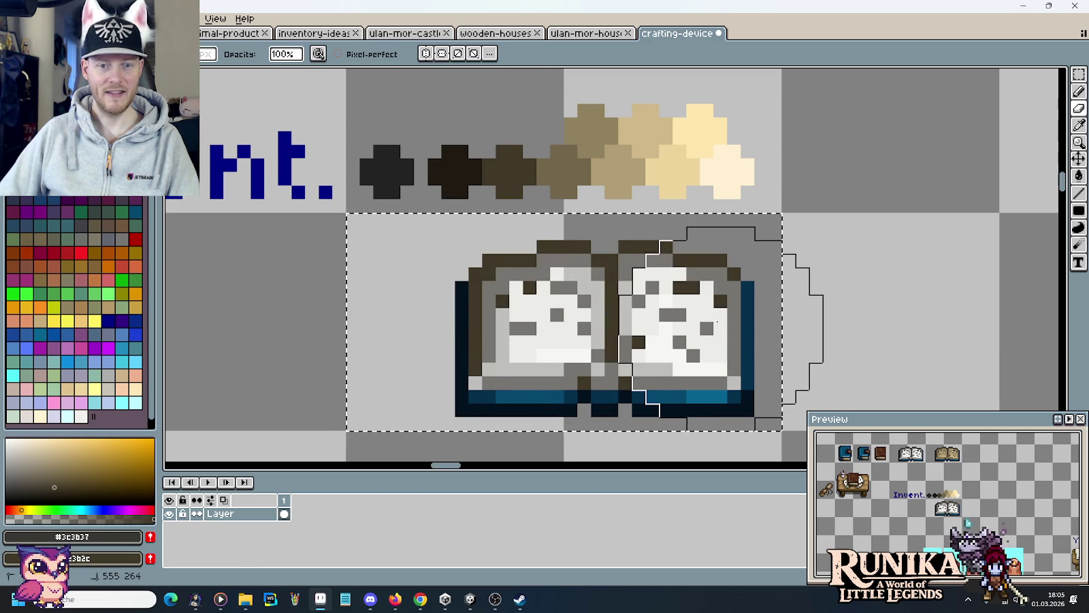
key(i)
click(491, 302)
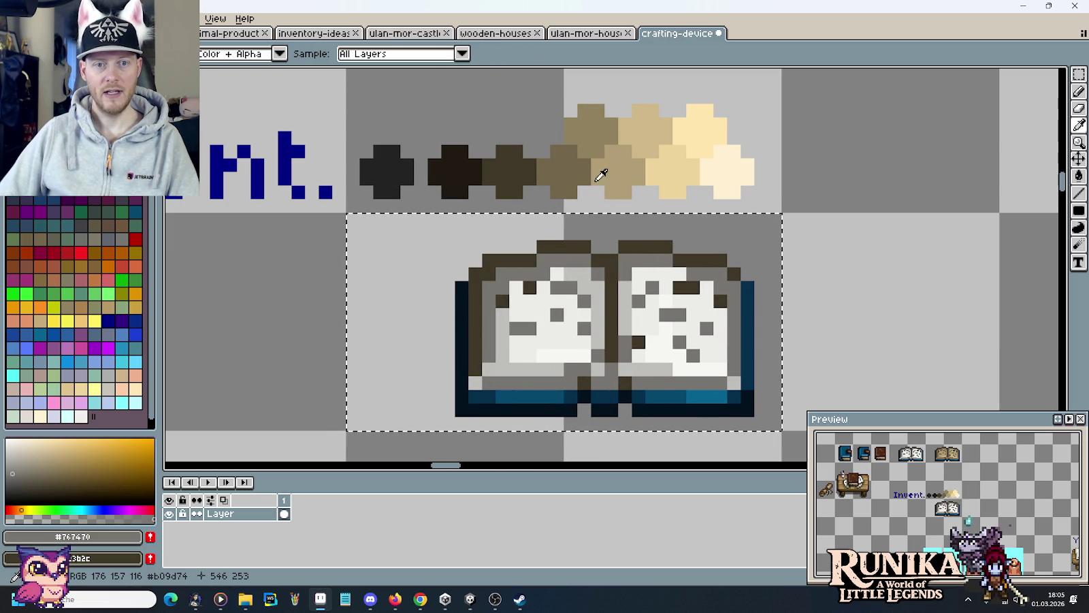
right_click(618, 166)
key(ctrl+b)
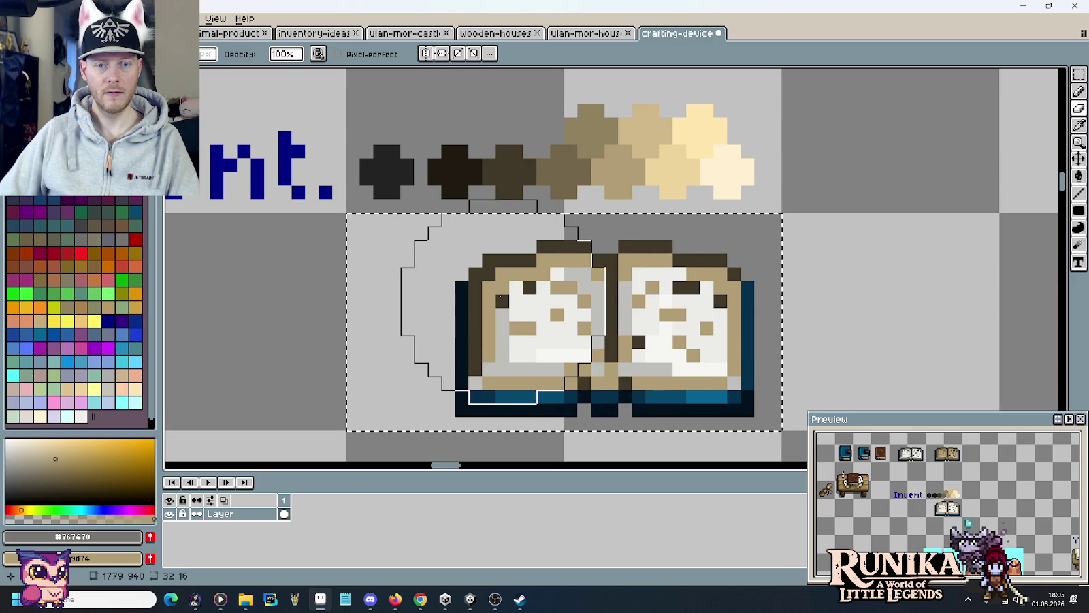
Recolour the light grey and white page pixels to light tan and cream swatch shades
key(i)
click(499, 360)
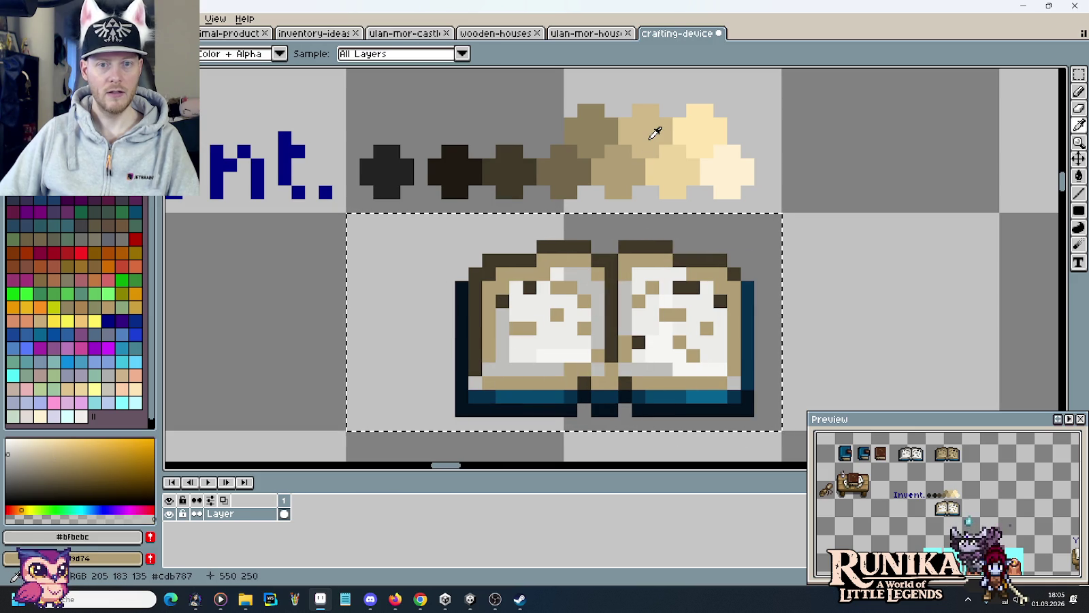
right_click(673, 160)
key(b)
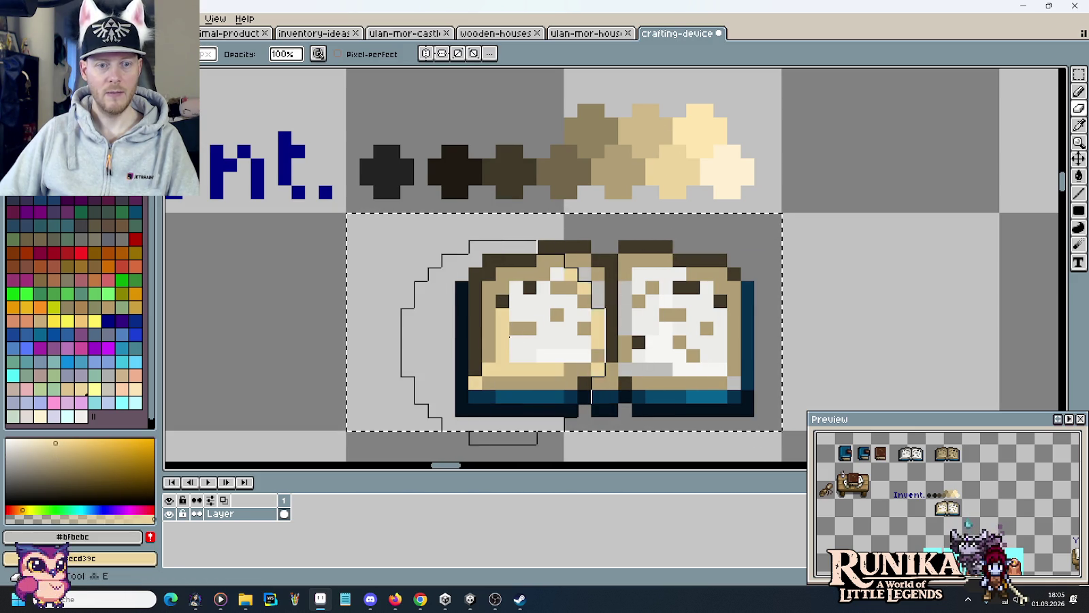
right_click(591, 348)
alt+click(710, 134)
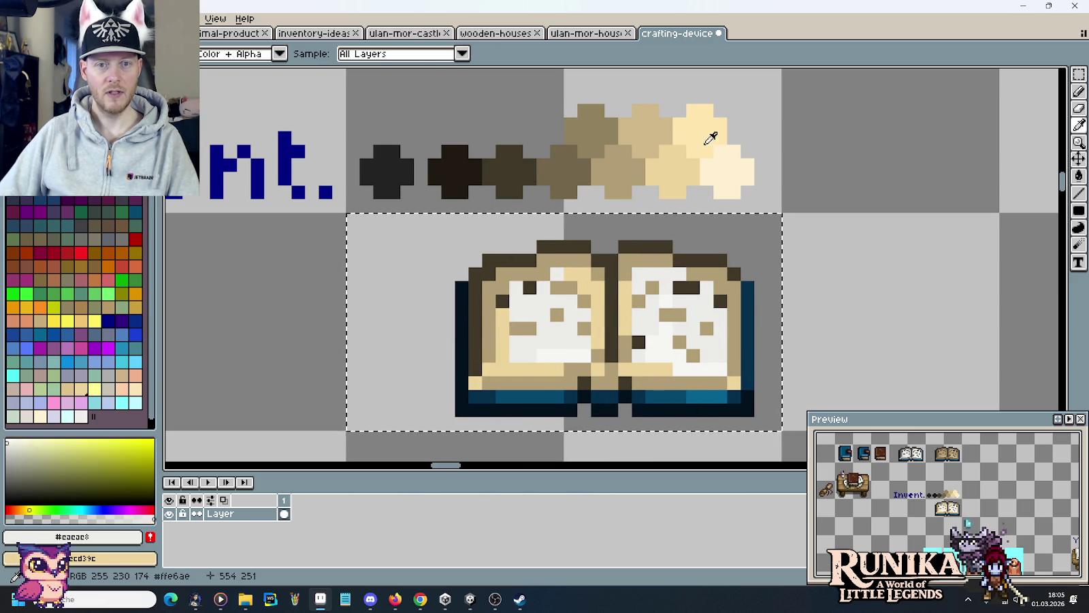
right_click(725, 344)
alt+click(564, 348)
alt+right_click(729, 150)
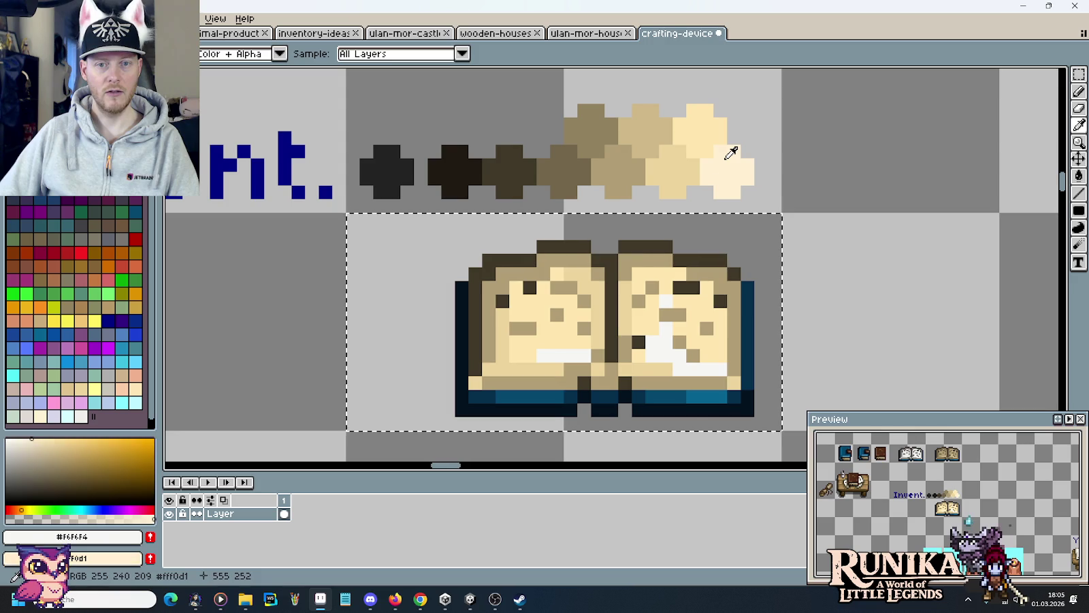
right_click(749, 340)
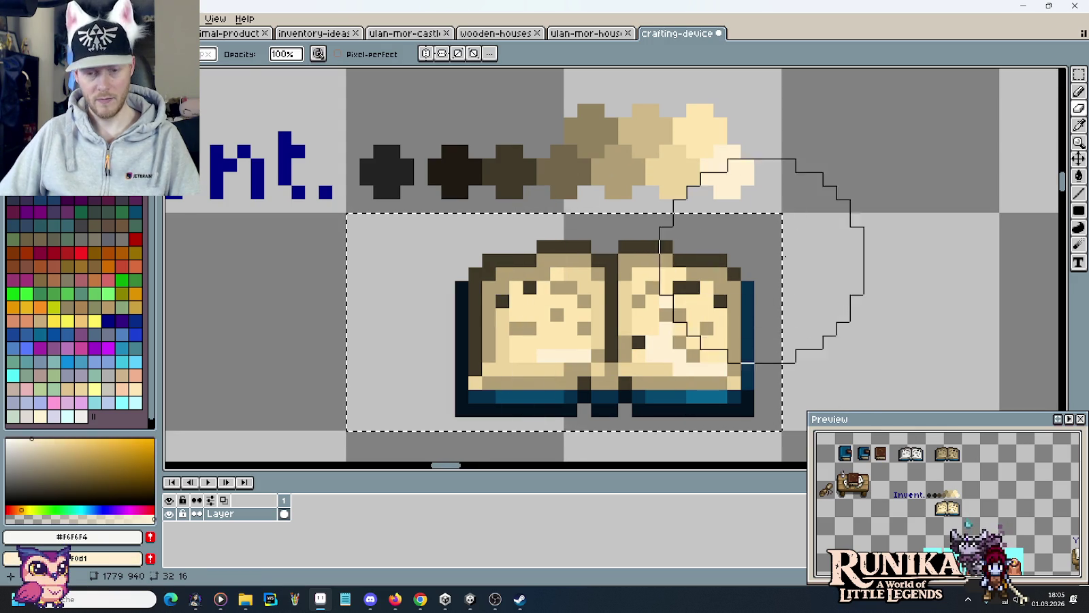
Duplicate the cream-paged book directly beneath the white open book, then deselect
key(m)
scroll(826, 257, down, 3)
scroll(827, 257, down, 1)
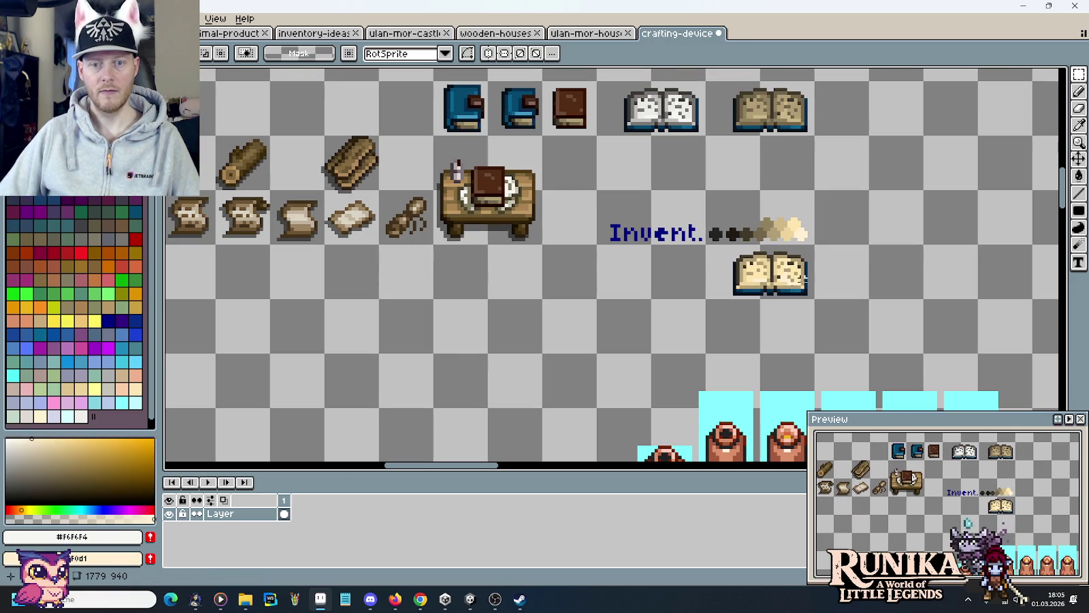
drag(803, 279, 711, 298)
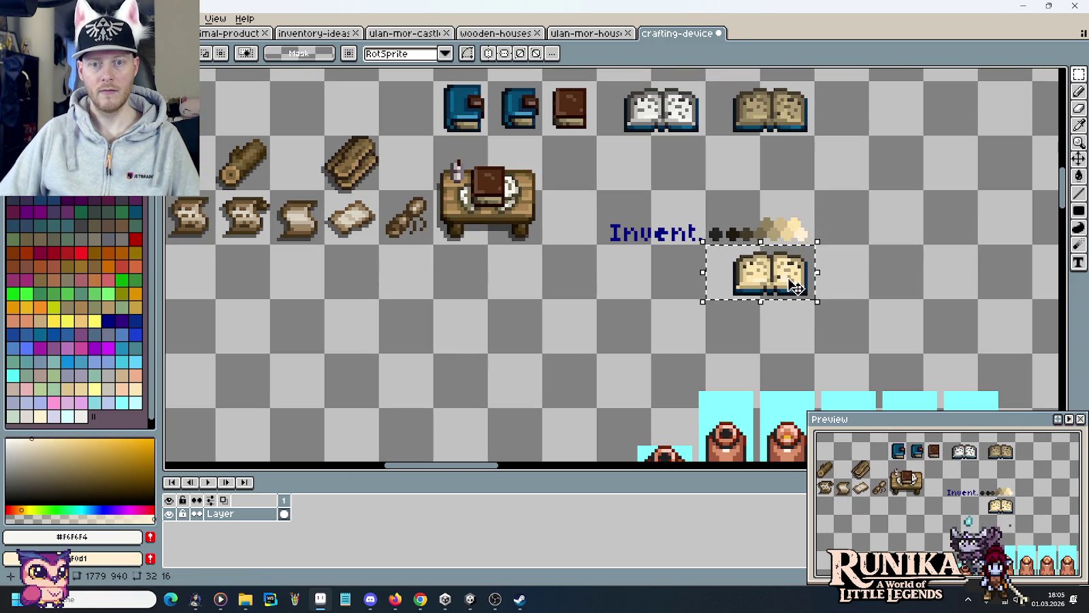
ctrl+drag(795, 290, 690, 179)
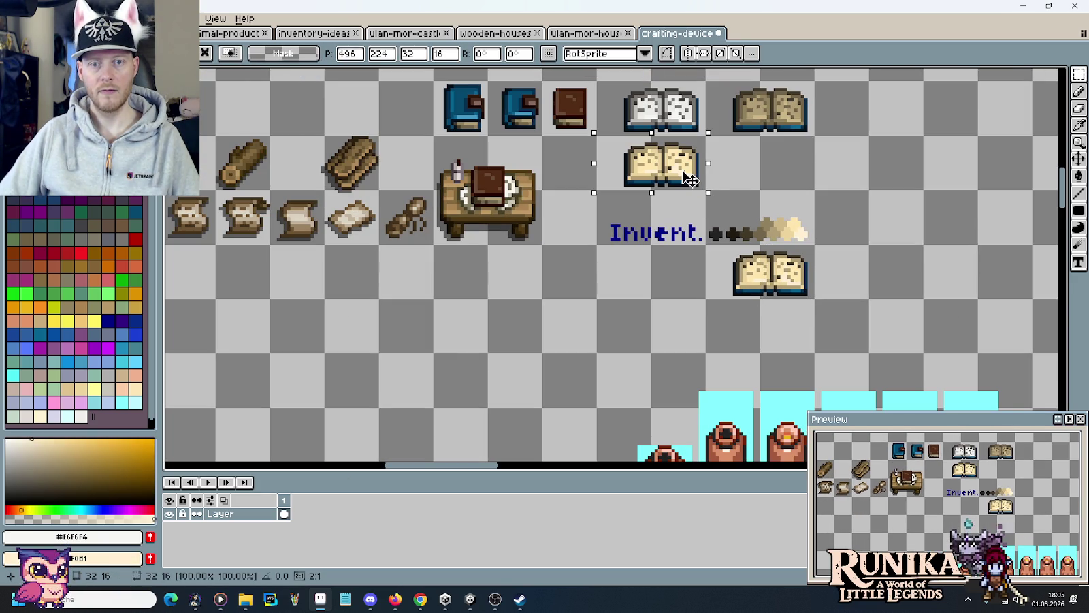
click(676, 244)
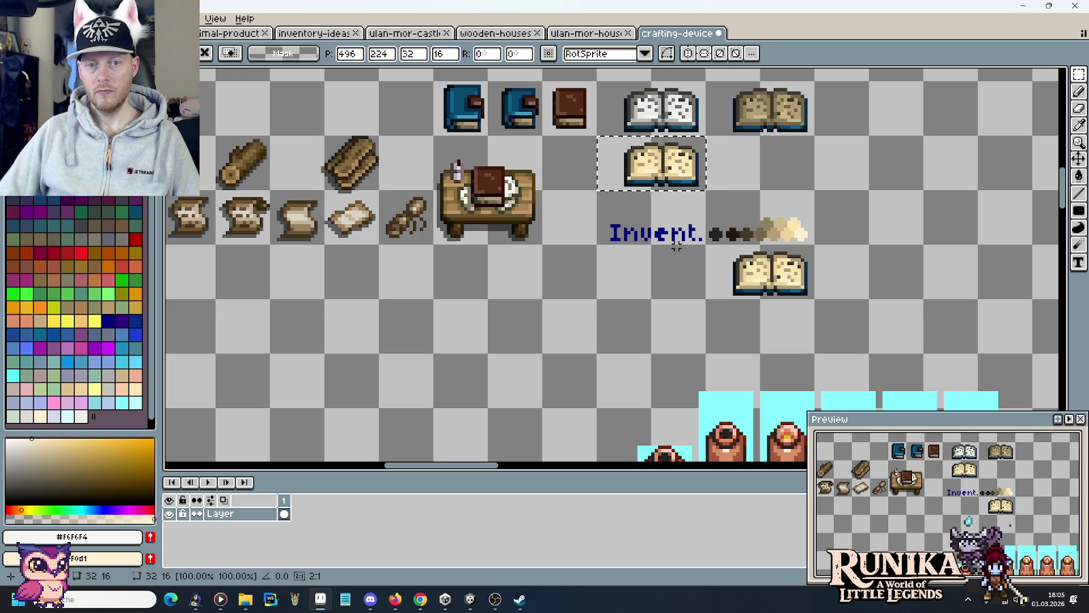
click(675, 244)
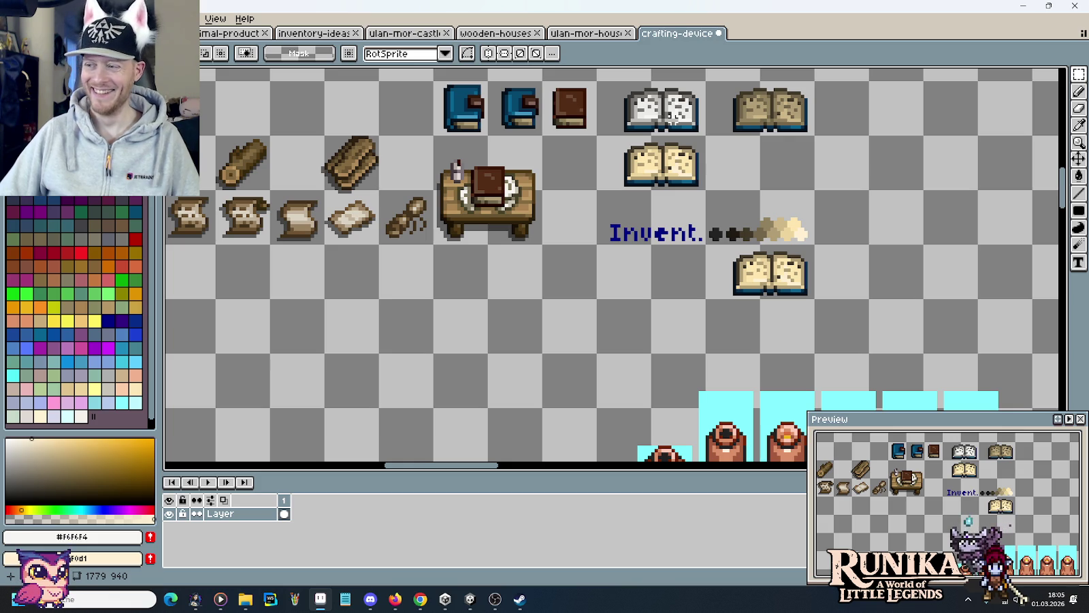
key(ctrl+z)
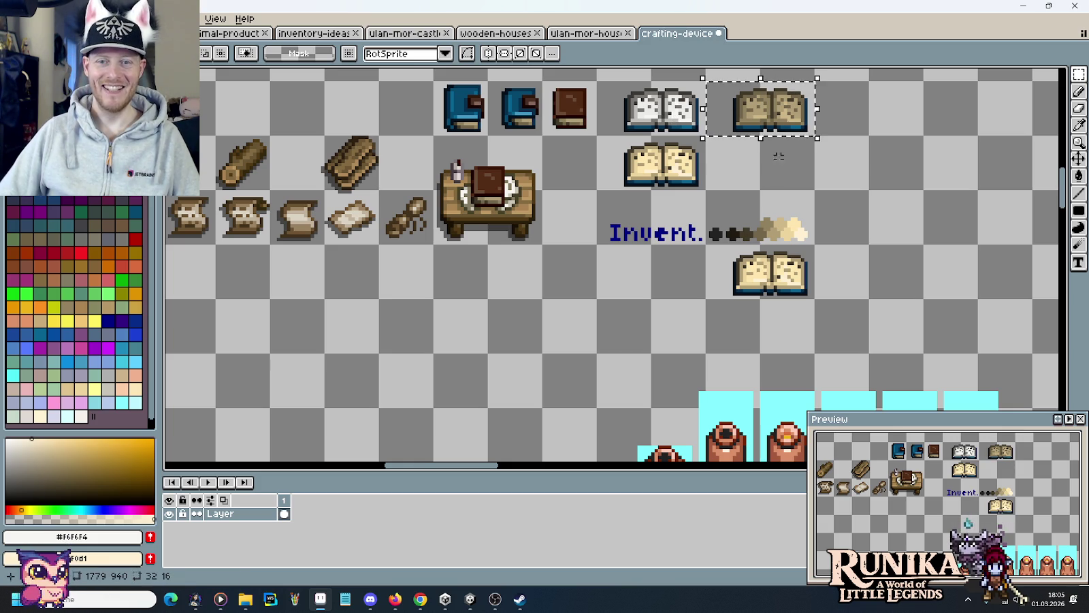
click(742, 205)
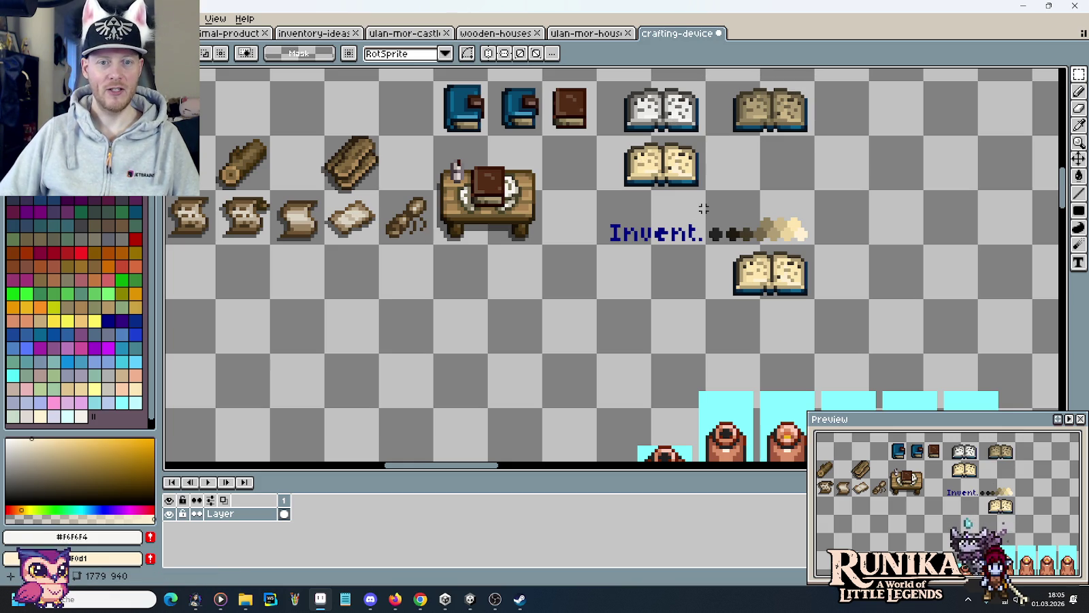
drag(597, 136, 705, 190)
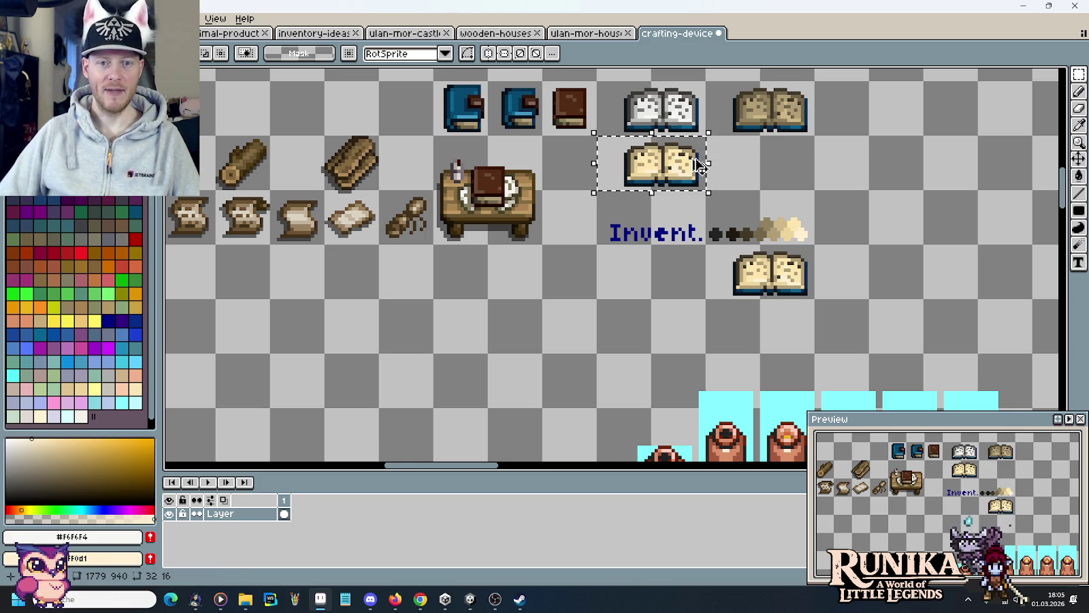
drag(629, 185, 454, 209)
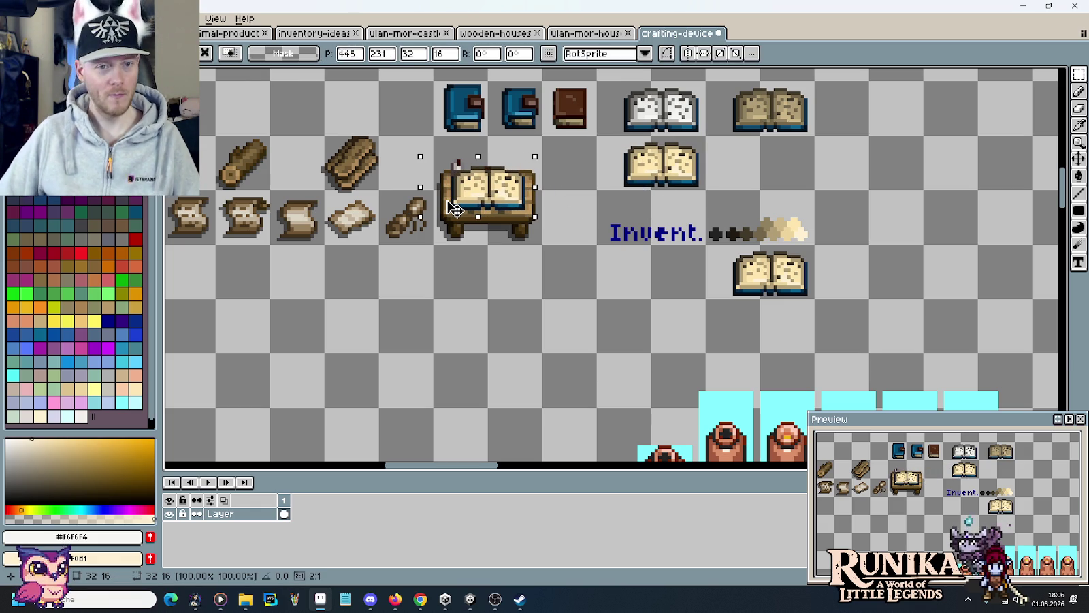
drag(454, 209, 454, 206)
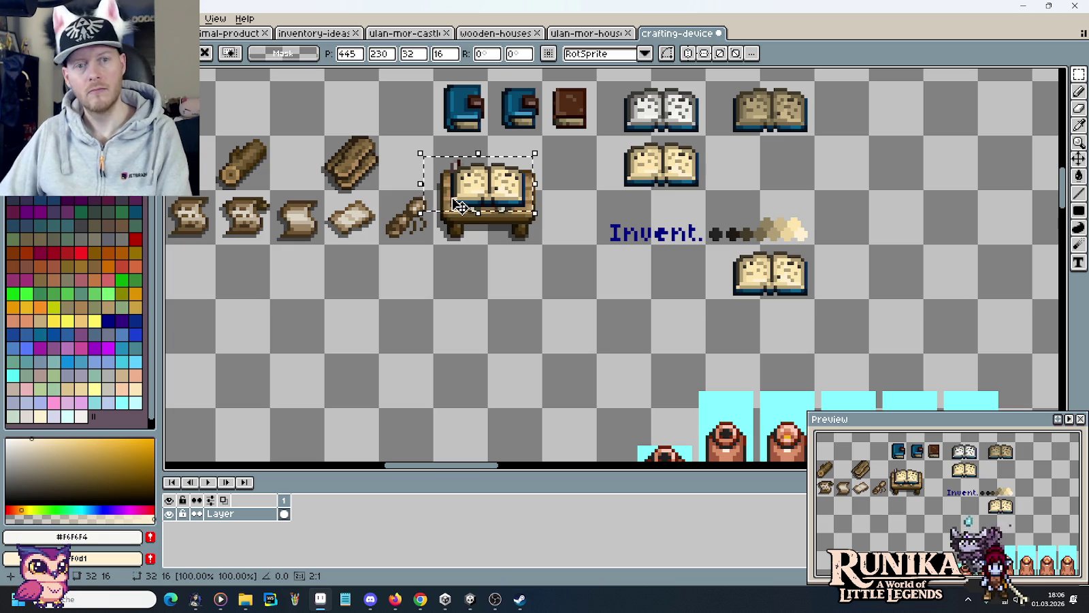
key(Escape)
drag(614, 113, 701, 119)
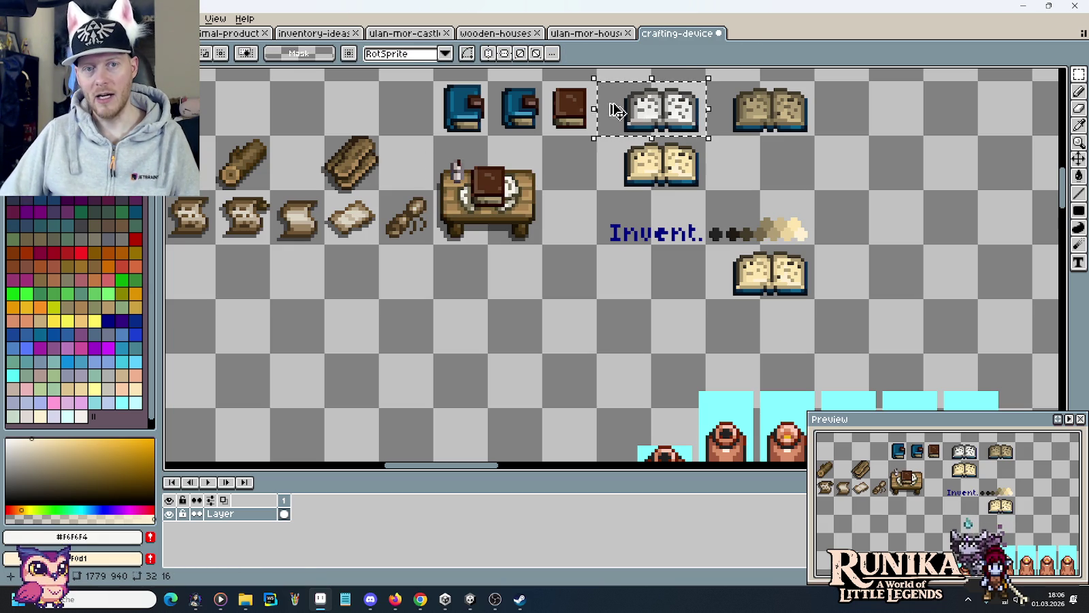
drag(615, 111, 443, 186)
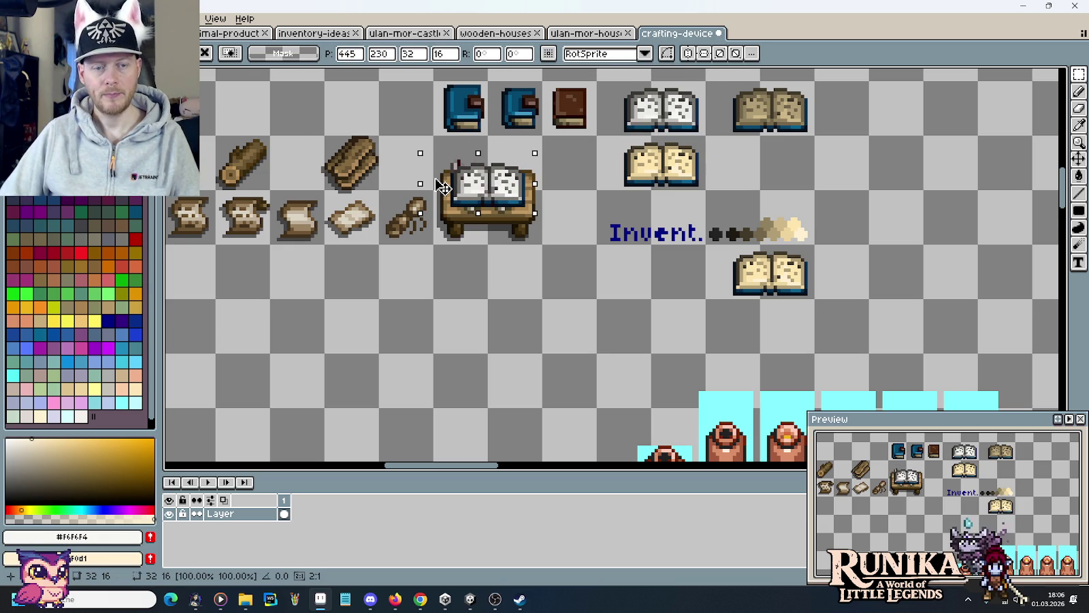
key(Escape)
drag(708, 108, 814, 112)
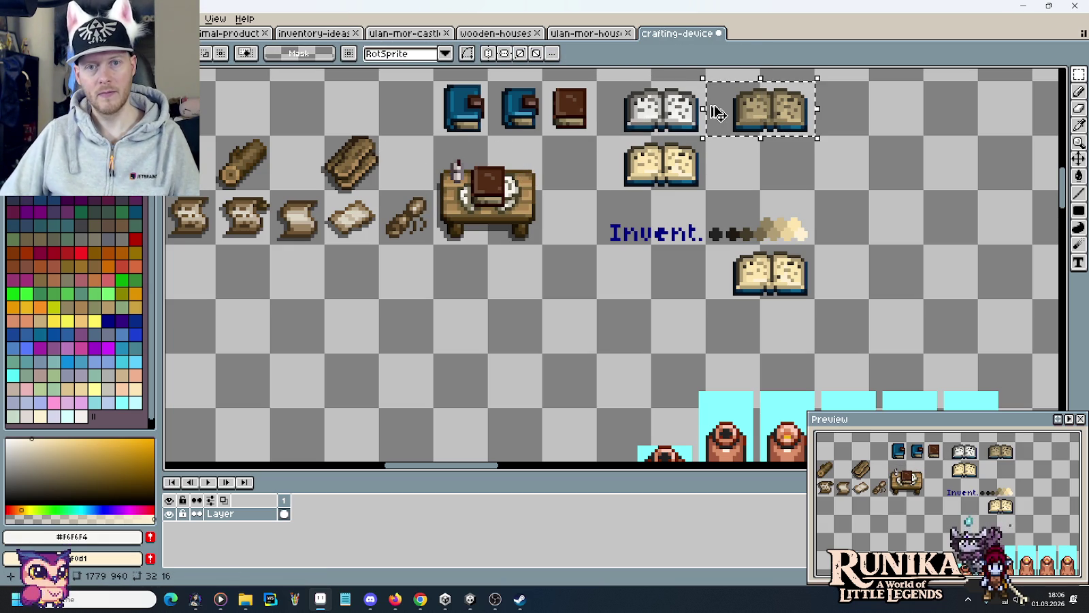
drag(718, 113, 436, 188)
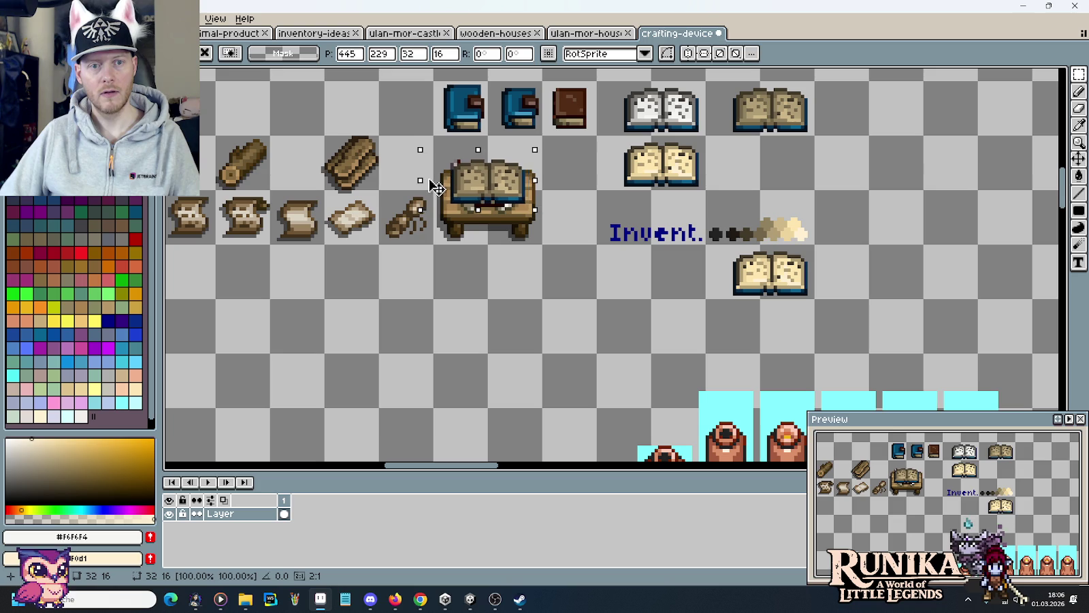
key(Escape)
mouse_move(598, 136)
mouse_down()
mouse_move(677, 171)
mouse_move(446, 182)
mouse_up()
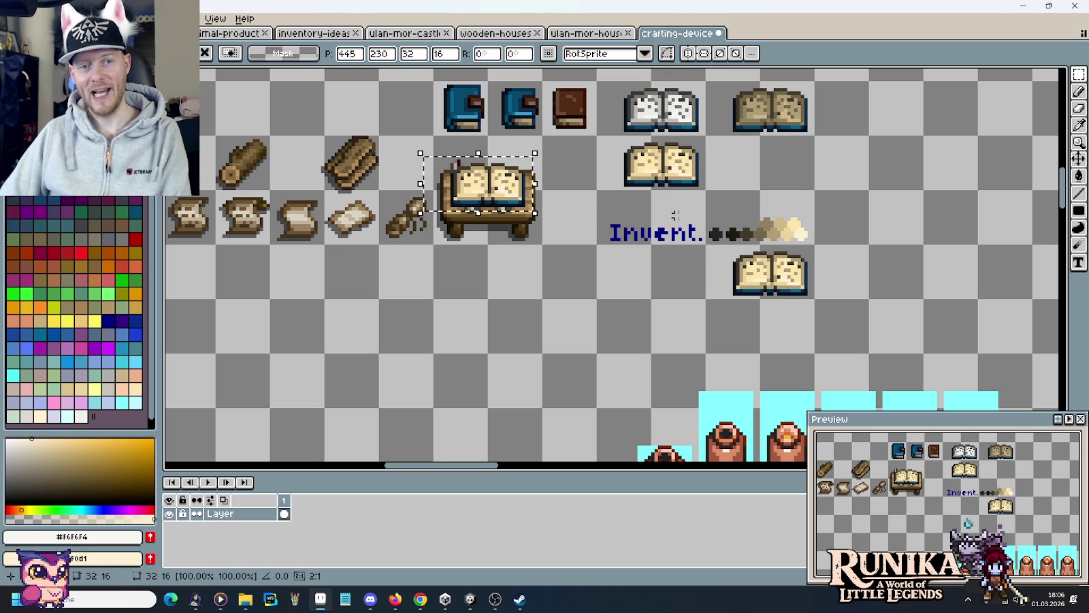
key(Escape)
scroll(768, 230, up, 2)
Duplicate the tan open book to its right and commit the copy
scroll(749, 273, up, 1)
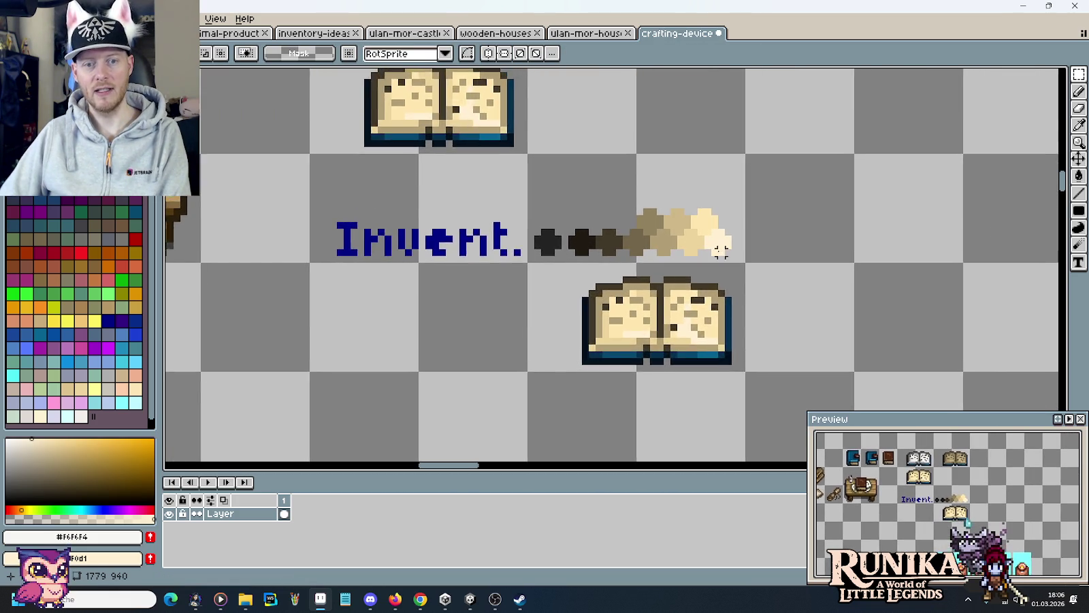
scroll(725, 314, up, 2)
drag(724, 315, 720, 209)
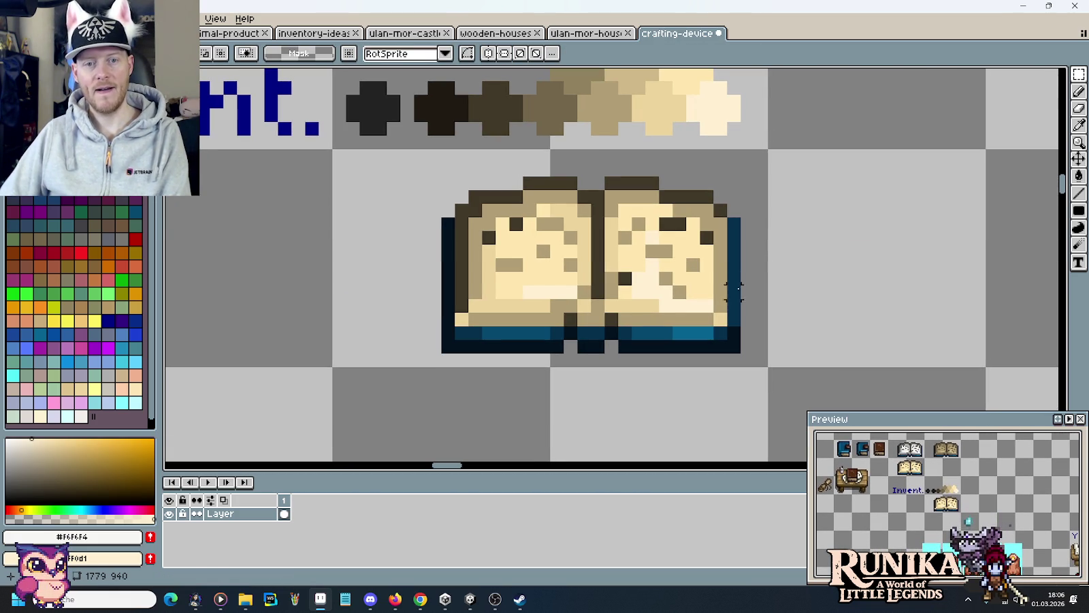
mouse_move(733, 291)
mouse_down()
mouse_move(515, 279)
mouse_move(754, 269)
mouse_up()
scroll(516, 279, down, 2)
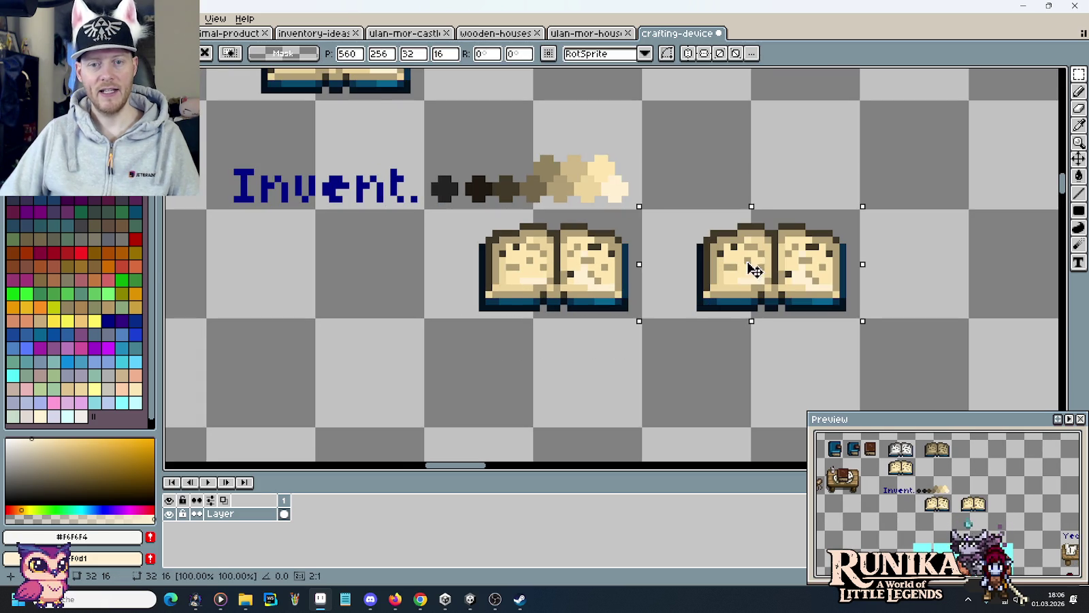
key(Return)
Erase the dark blue cover pixels from the copy, leaving only the pages
scroll(863, 294, up, 2)
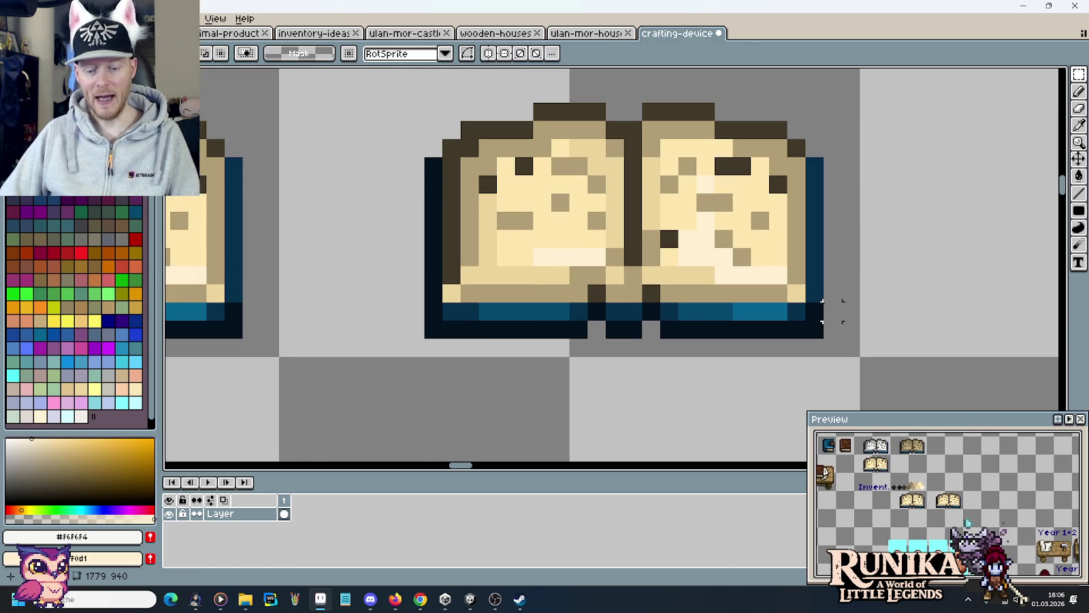
key(ctrl+b)
alt+click(807, 241)
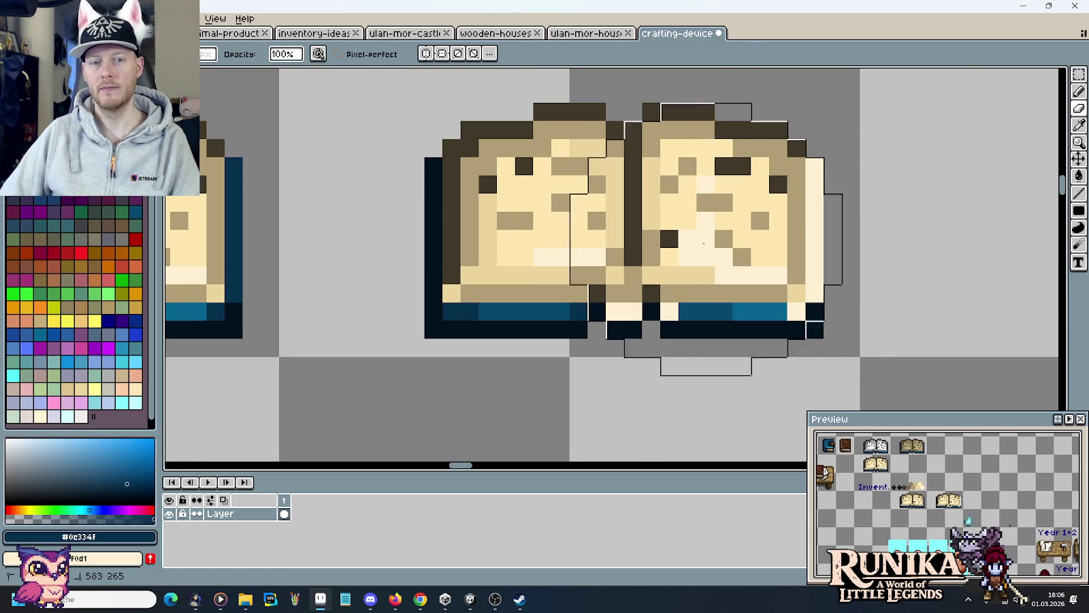
alt+right_click(833, 236)
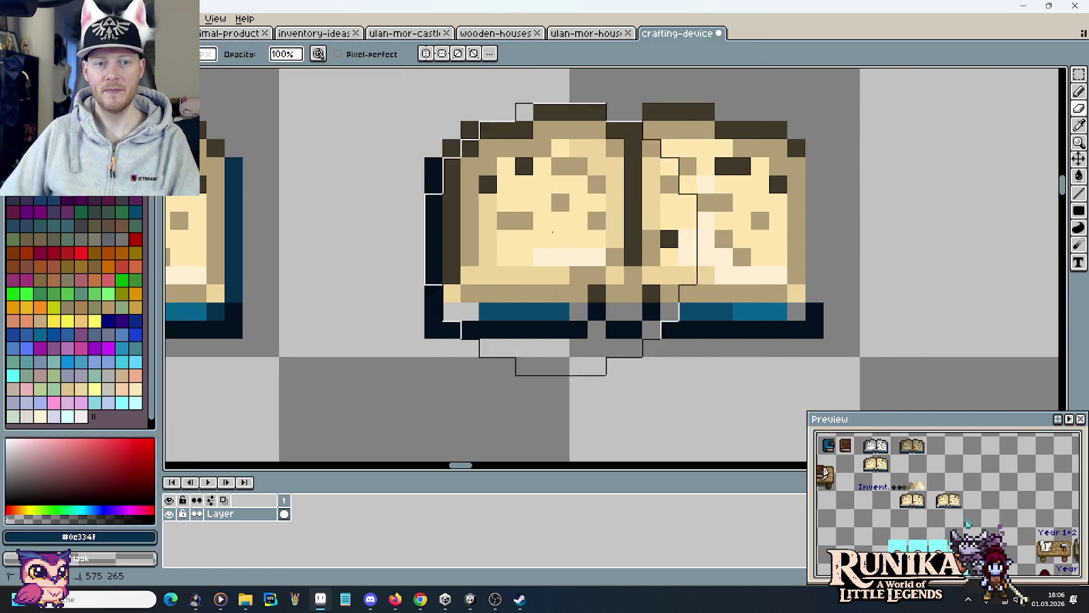
alt+click(438, 204)
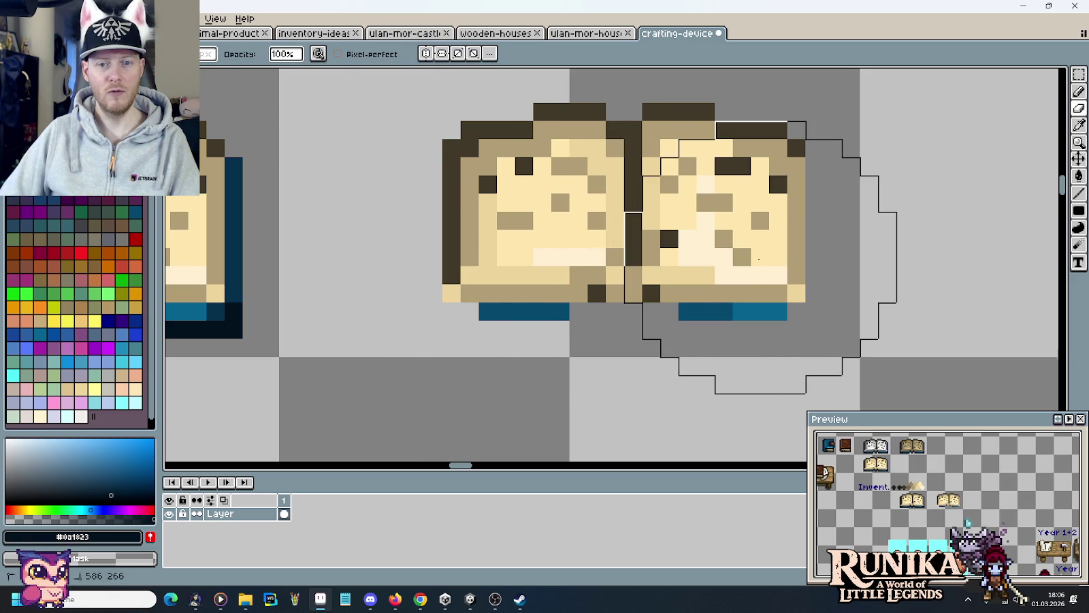
alt+click(761, 311)
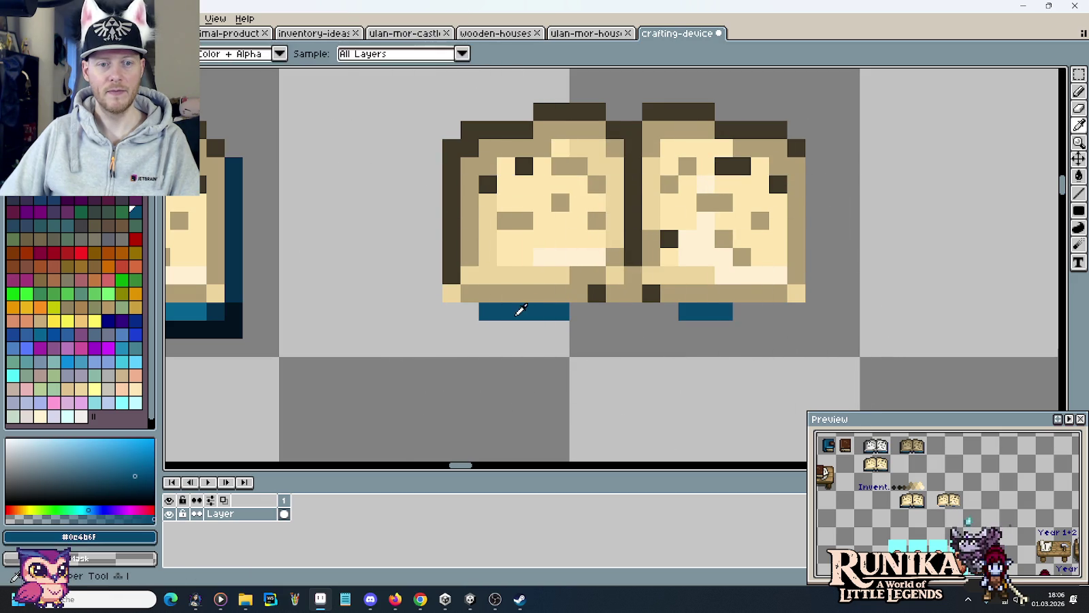
scroll(681, 265, down, 2)
Desaturate the coverless book with Hue/Saturation set to saturation -33 and lightness 0
key(m)
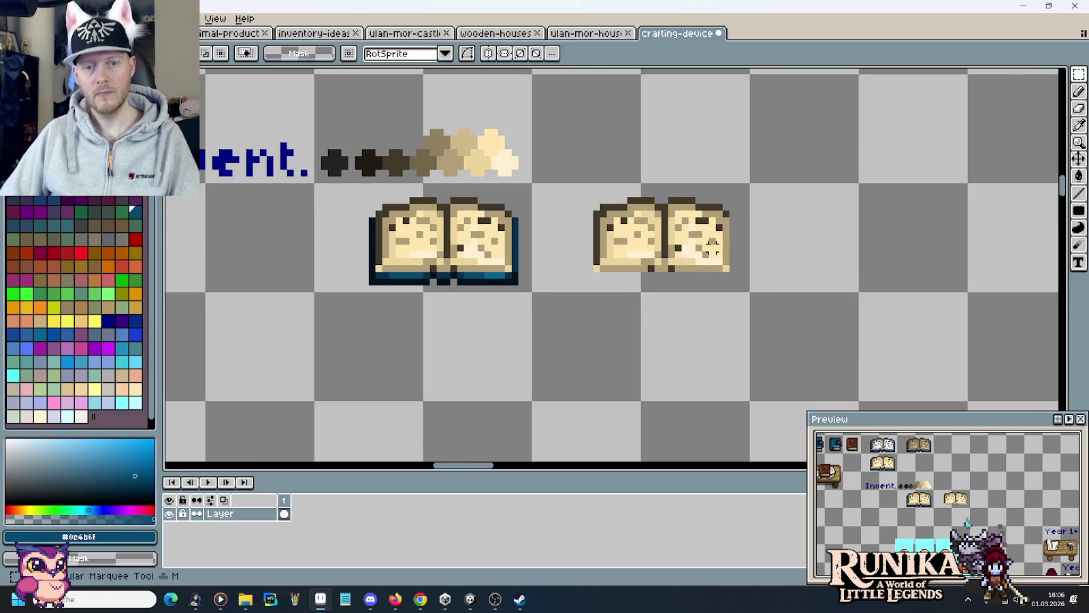
drag(530, 180, 752, 295)
click(27, 18)
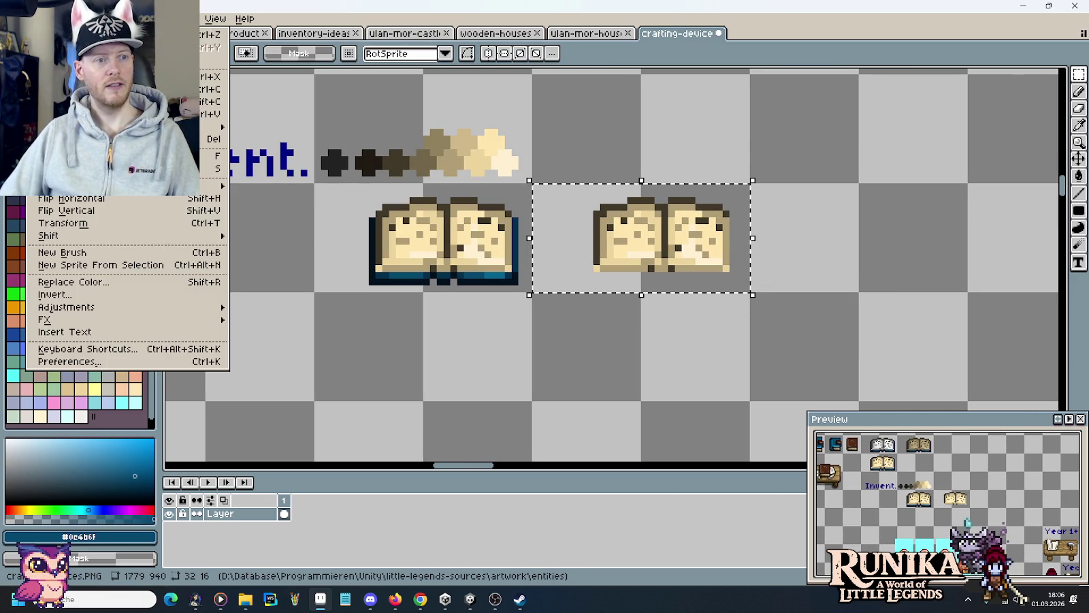
key(Escape)
click(33, 19)
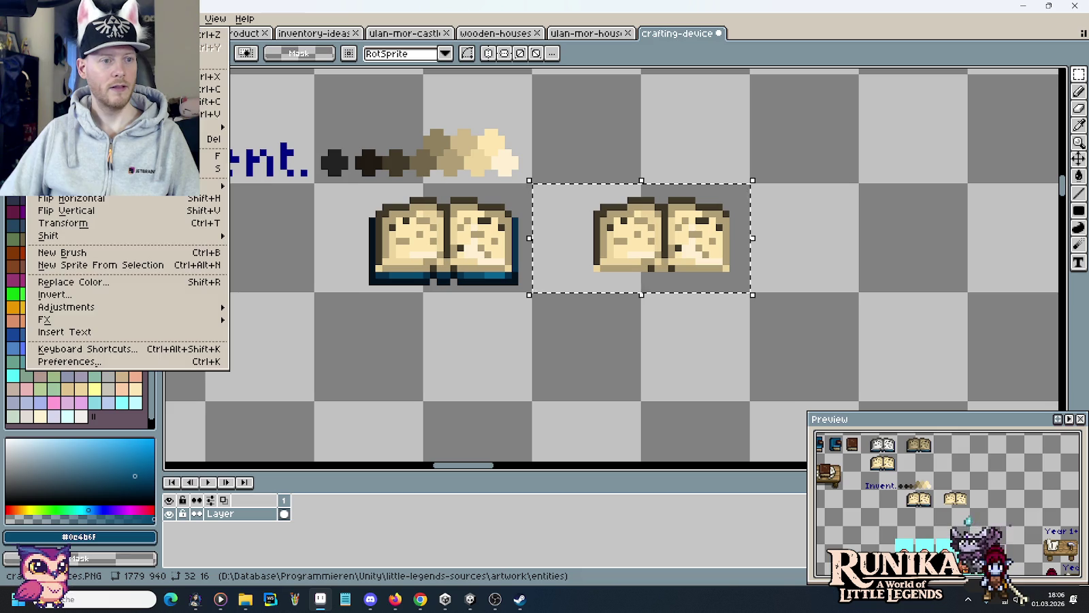
mouse_move(67, 307)
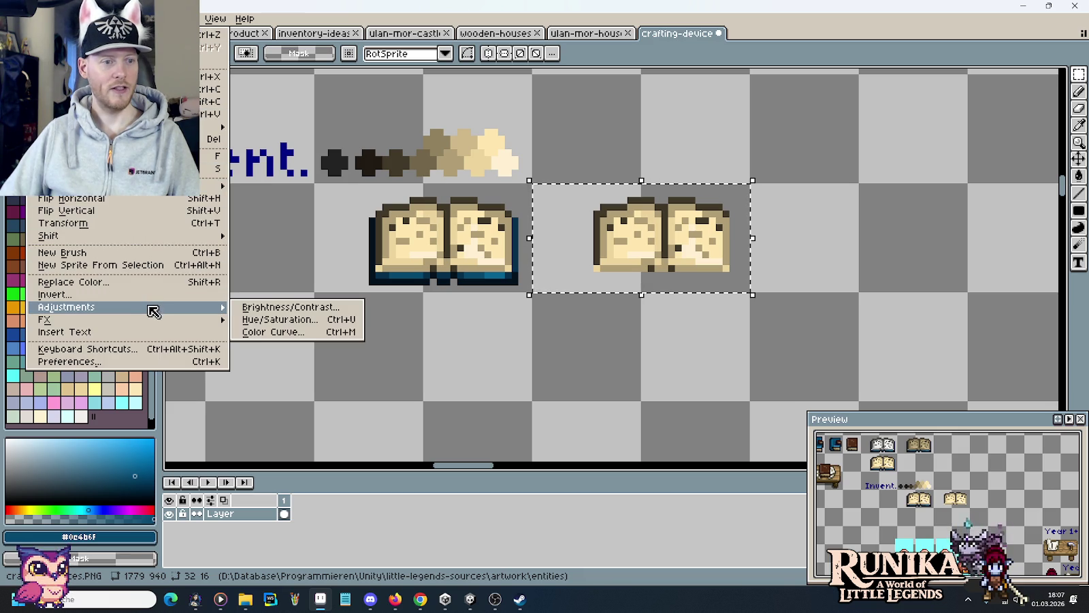
click(262, 319)
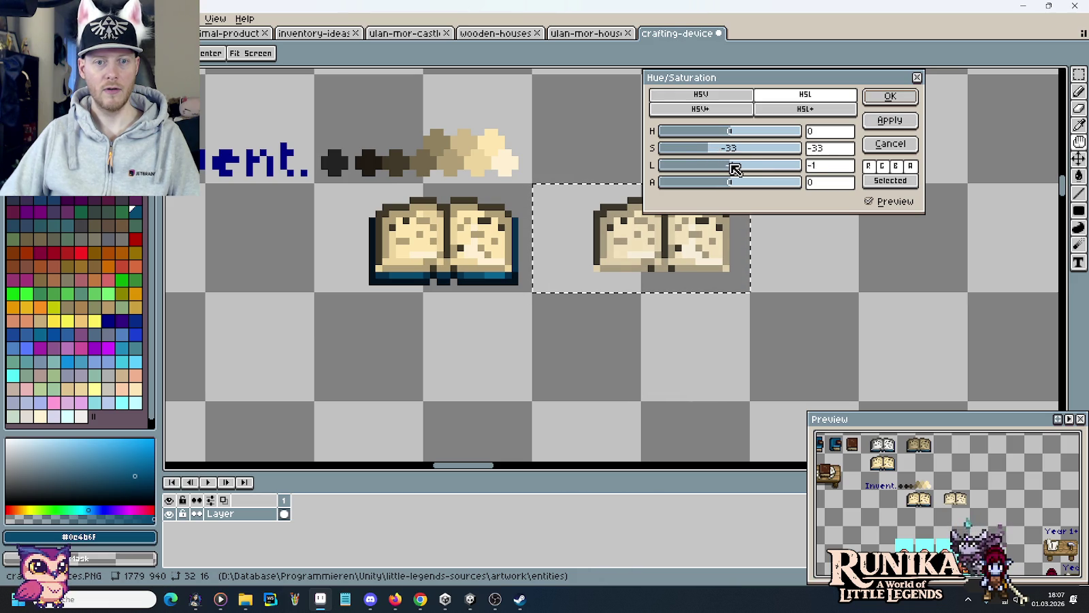
drag(729, 162, 728, 161)
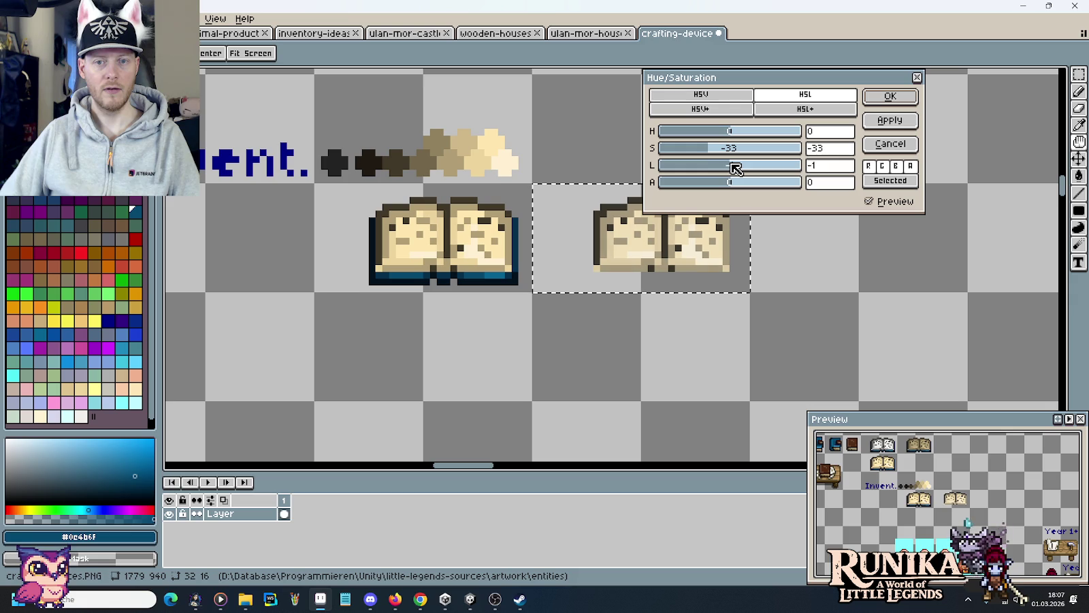
double_click(829, 166)
text(0)
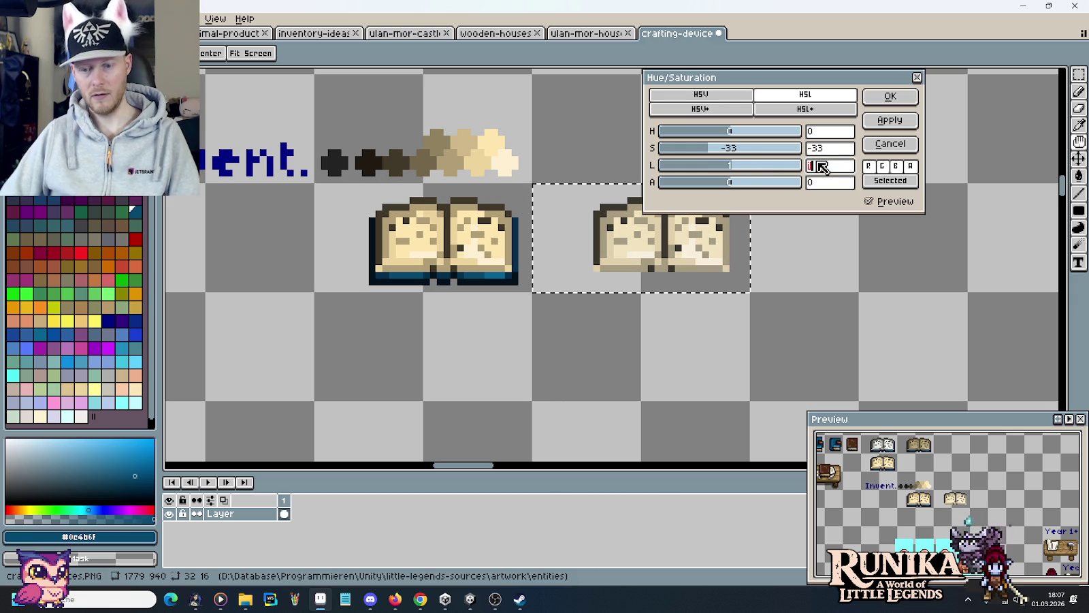
click(883, 97)
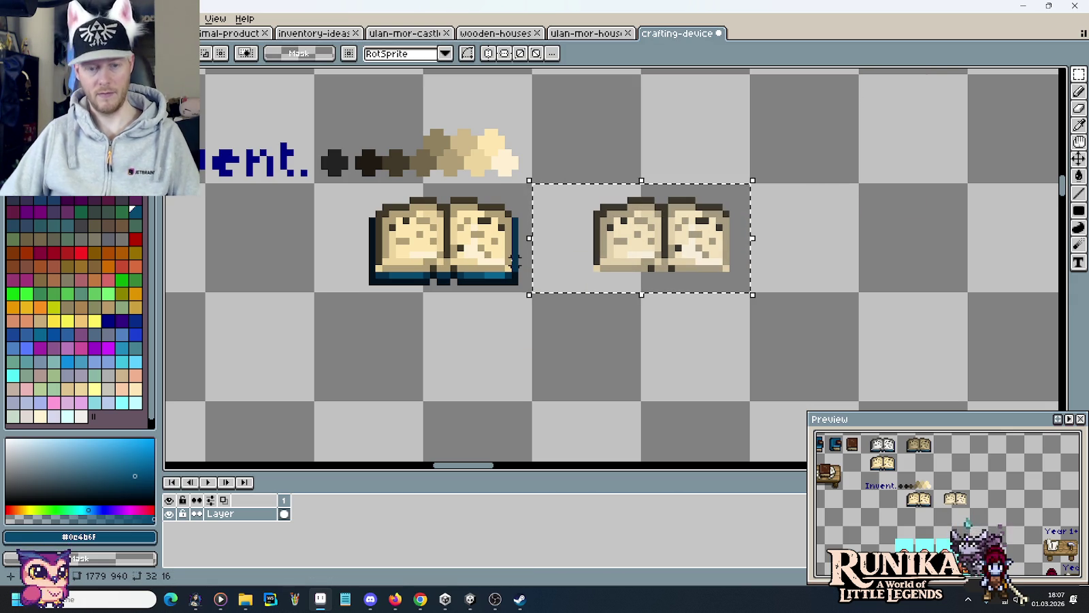
Place a copy of the blue-bottomed open book directly below the original
click(478, 257)
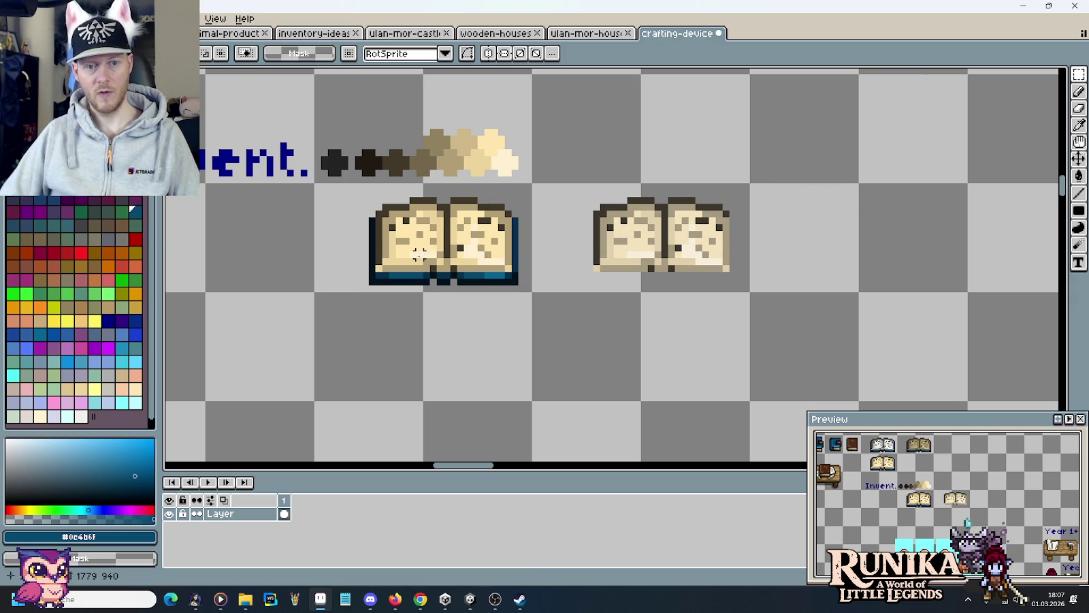
drag(535, 293, 314, 183)
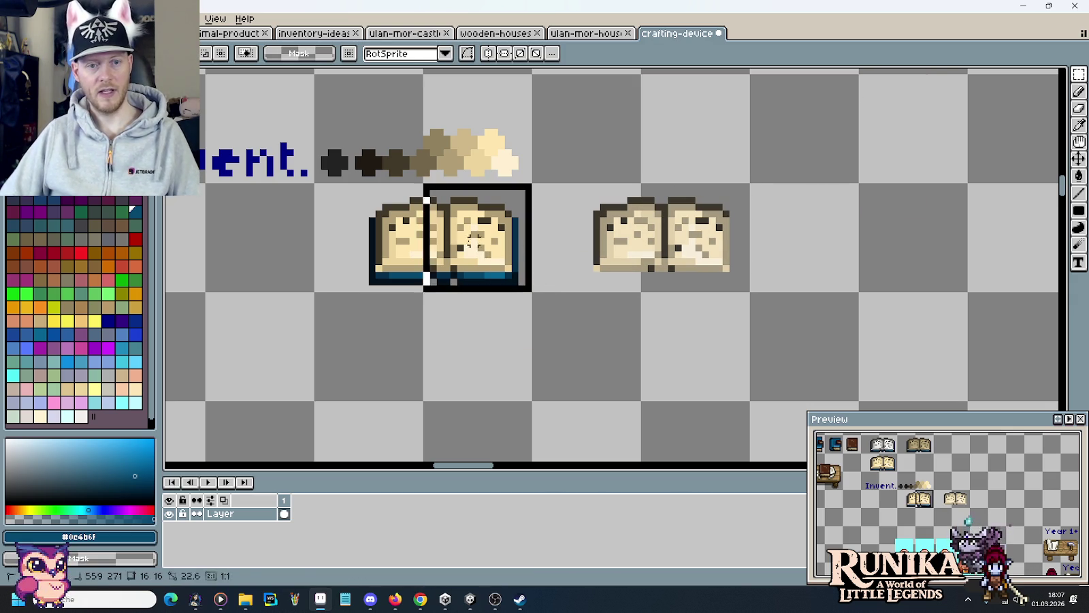
mouse_move(388, 213)
mouse_down()
mouse_move(497, 322)
mouse_move(445, 333)
mouse_up()
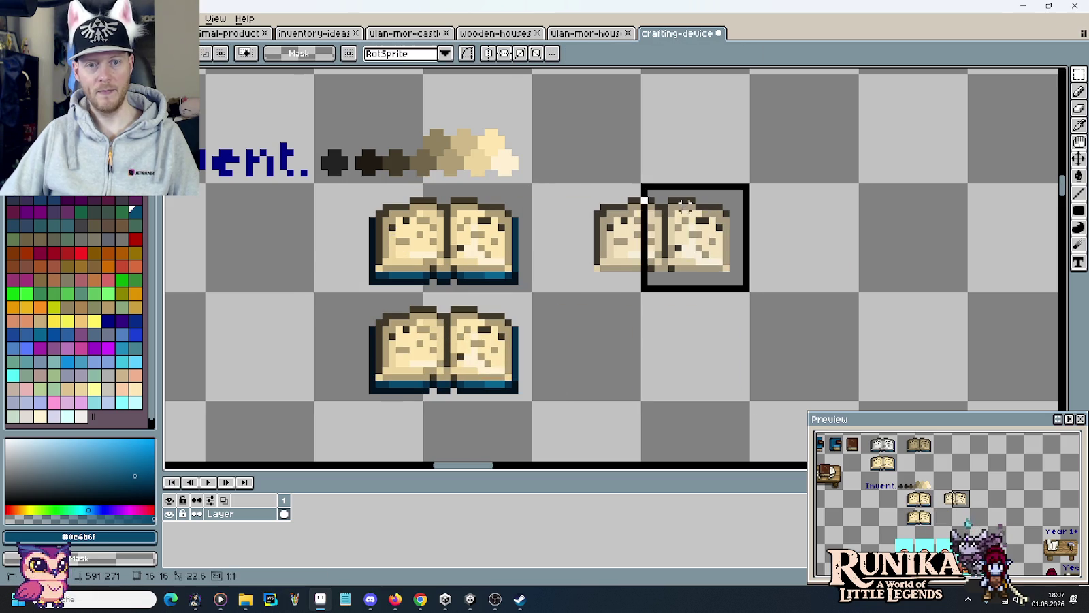
click(576, 321)
scroll(653, 328, down, 3)
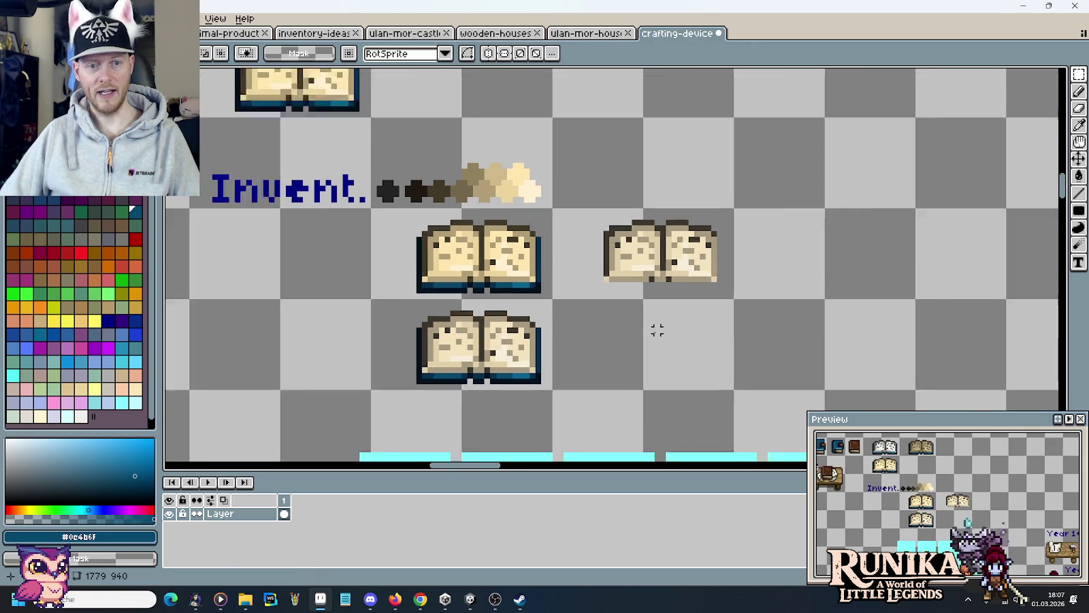
Try a copy of the lower open book on the desk, then discard it
drag(709, 259, 800, 262)
mouse_move(718, 316)
mouse_down()
mouse_move(800, 367)
mouse_move(579, 228)
mouse_move(497, 218)
mouse_up()
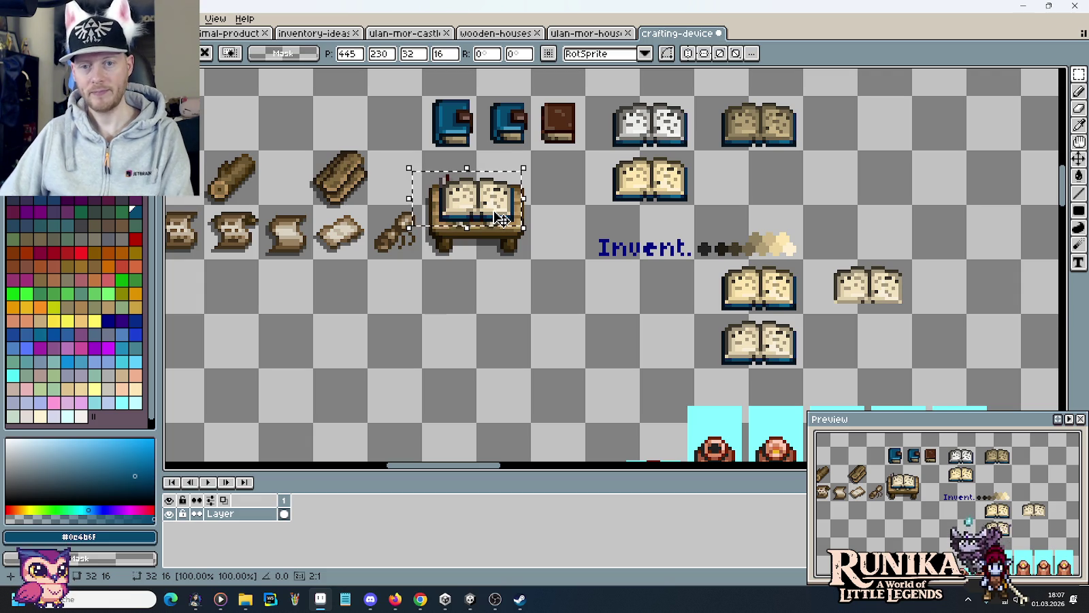
key(Escape)
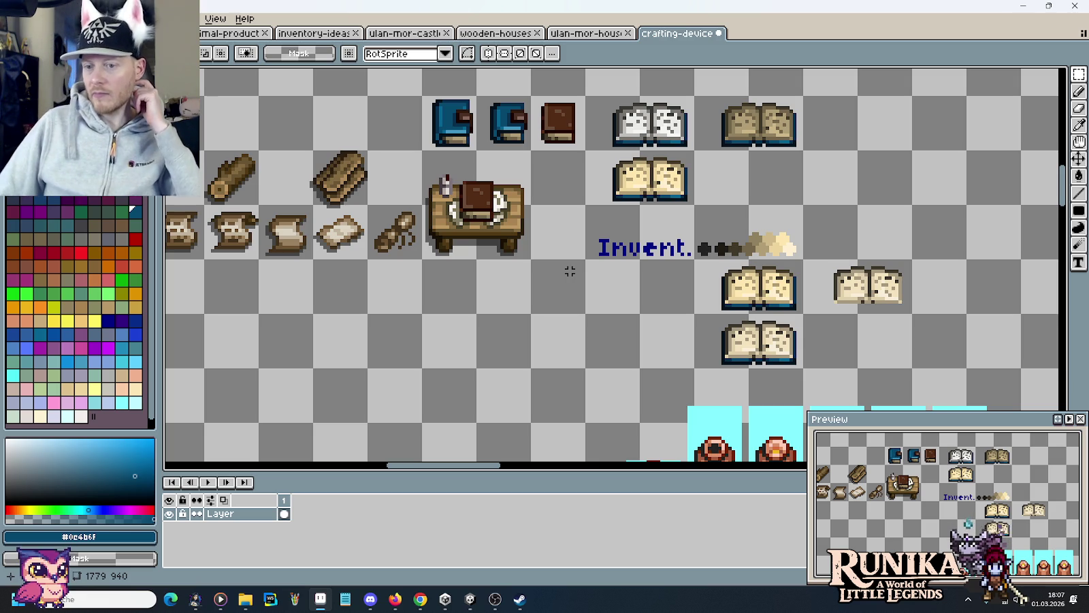
Paint out the bottle on the desk using the desk-top and lighter wood browns
scroll(442, 177, up, 3)
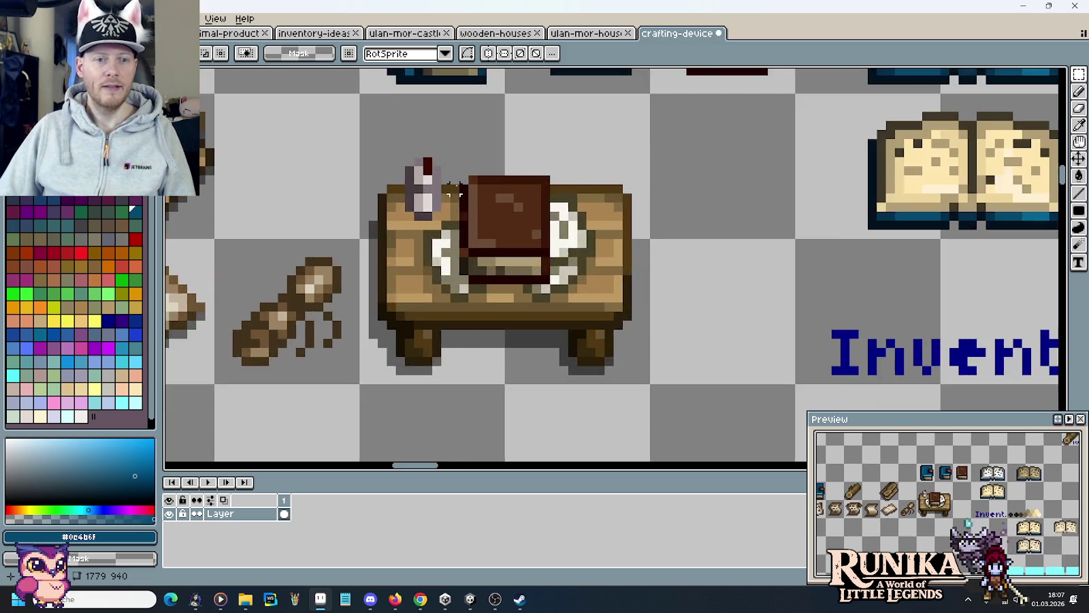
scroll(445, 173, up, 3)
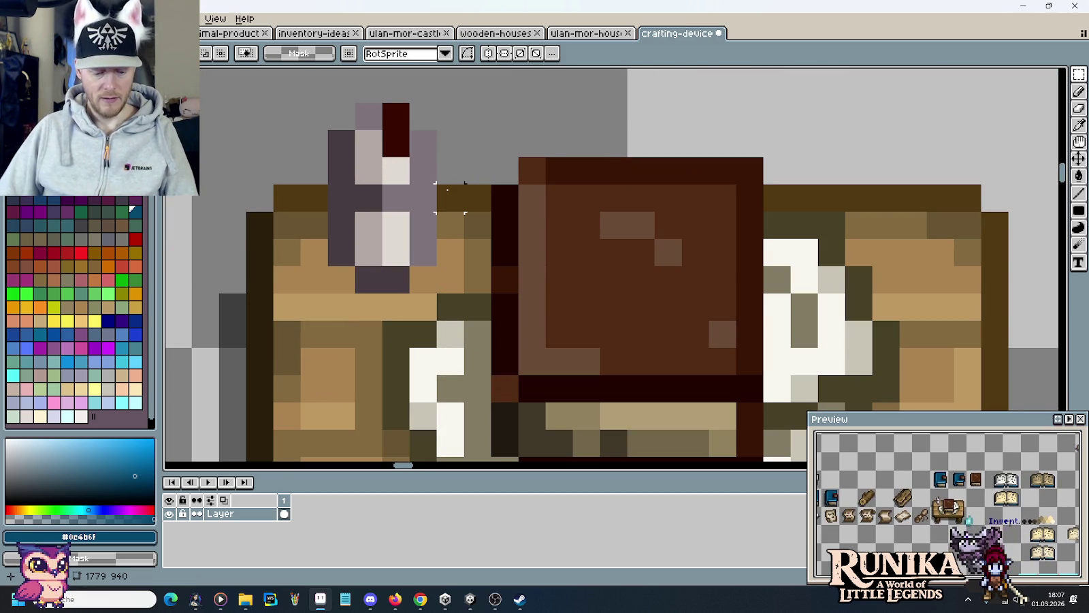
key(b)
alt+click(451, 192)
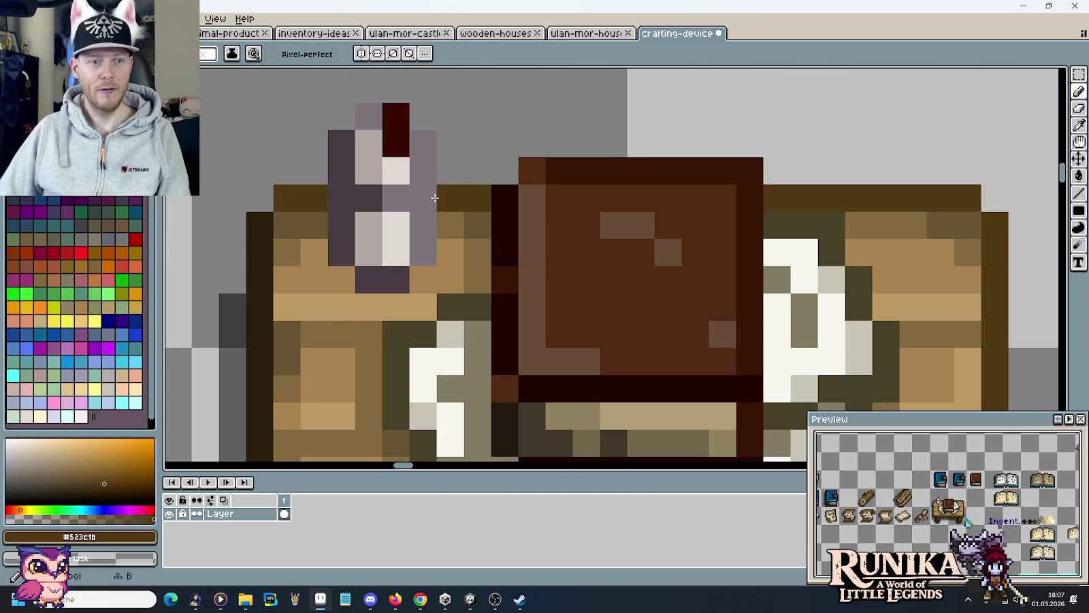
drag(435, 198, 334, 197)
drag(429, 170, 340, 138)
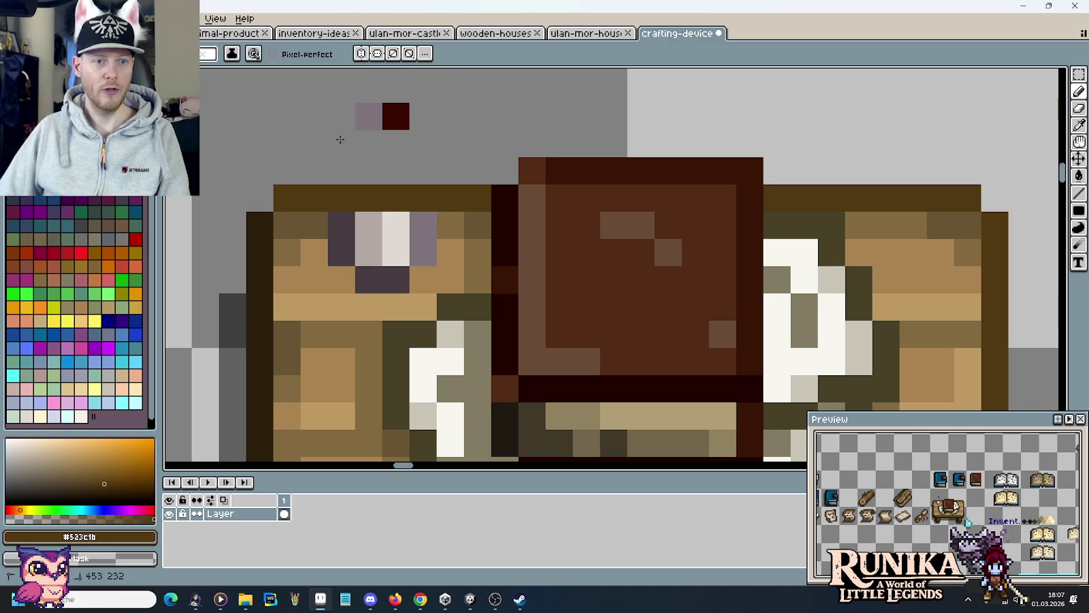
alt+click(452, 222)
mouse_move(449, 224)
mouse_down()
mouse_move(337, 226)
mouse_move(429, 252)
mouse_move(368, 279)
mouse_up()
alt+click(325, 247)
scroll(505, 306, down, 3)
scroll(505, 306, down, 1)
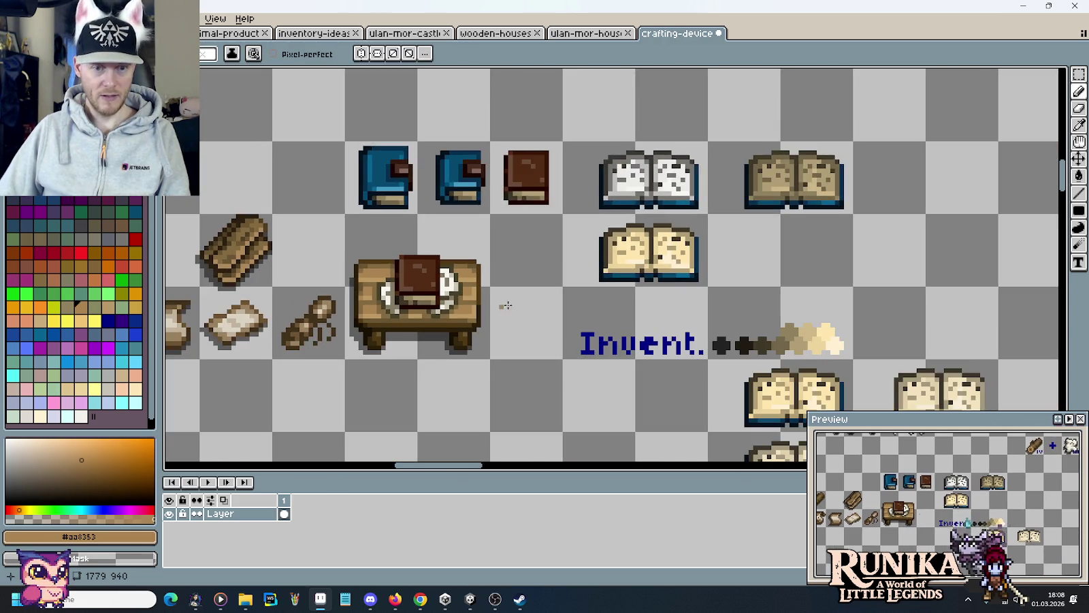
scroll(506, 306, down, 2)
Test the bottom open book on the desk top, then delete the floating copy
key(m)
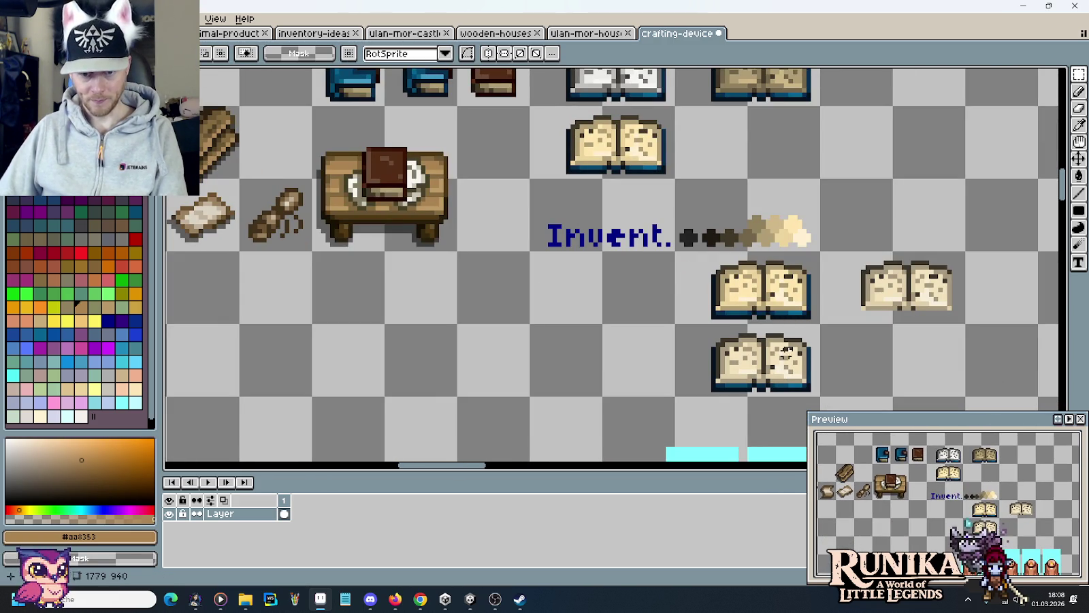
drag(820, 325, 675, 396)
drag(796, 376, 421, 179)
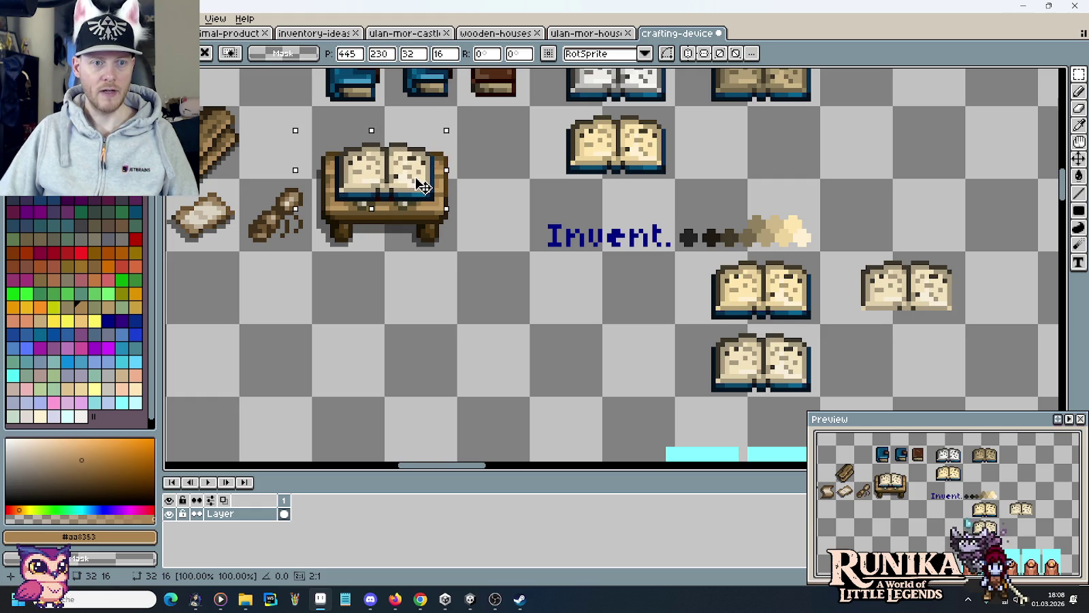
mouse_move(422, 183)
mouse_down()
mouse_move(551, 268)
mouse_move(598, 365)
mouse_move(420, 186)
mouse_up()
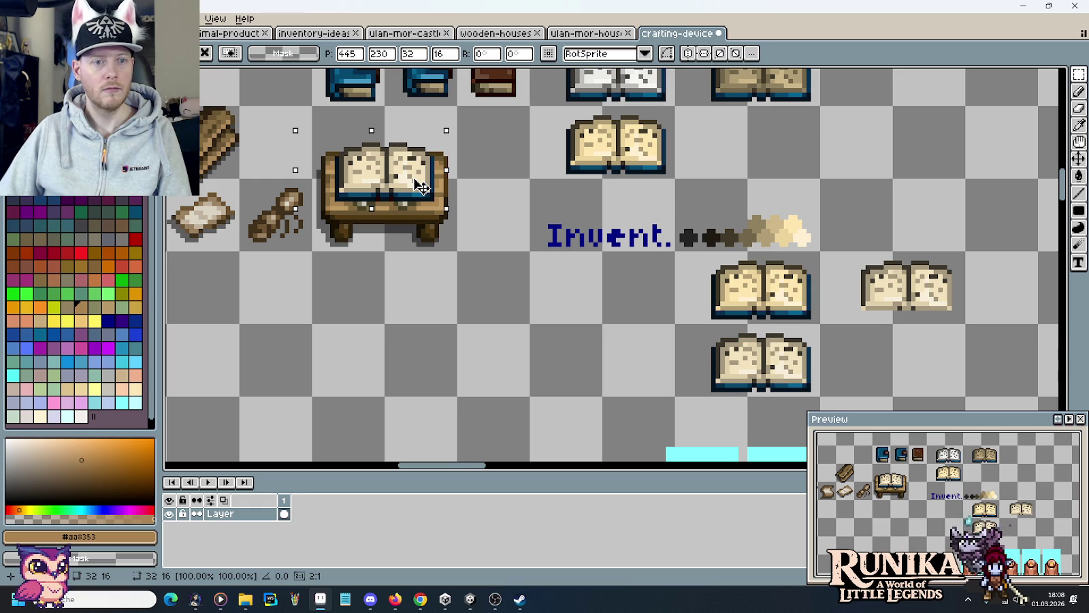
mouse_move(421, 186)
mouse_down()
mouse_move(421, 176)
mouse_move(460, 384)
mouse_up()
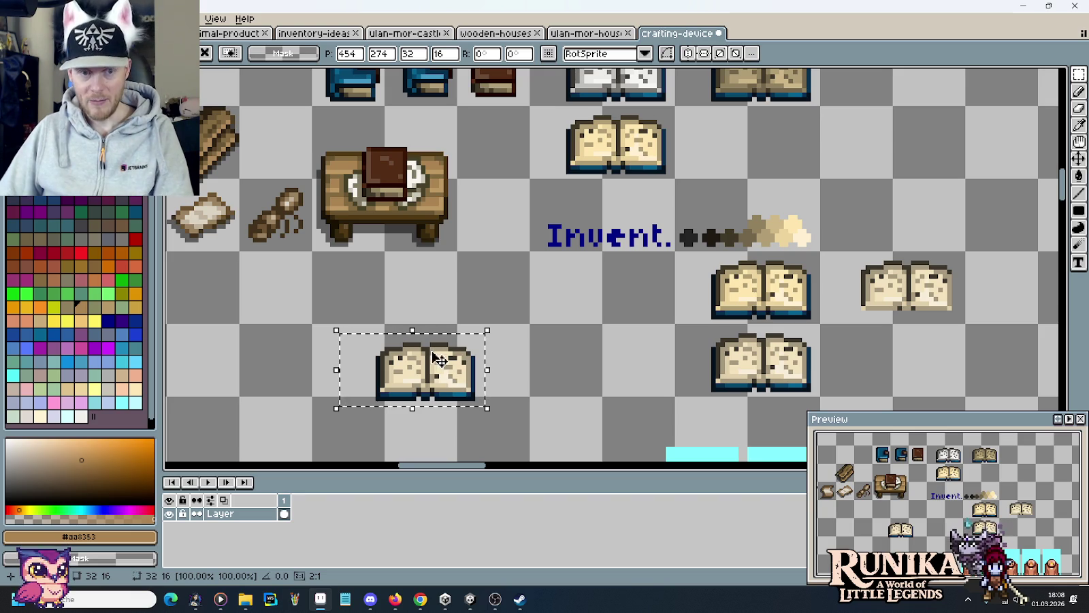
key(Delete)
scroll(445, 284, up, 3)
scroll(445, 284, down, 1)
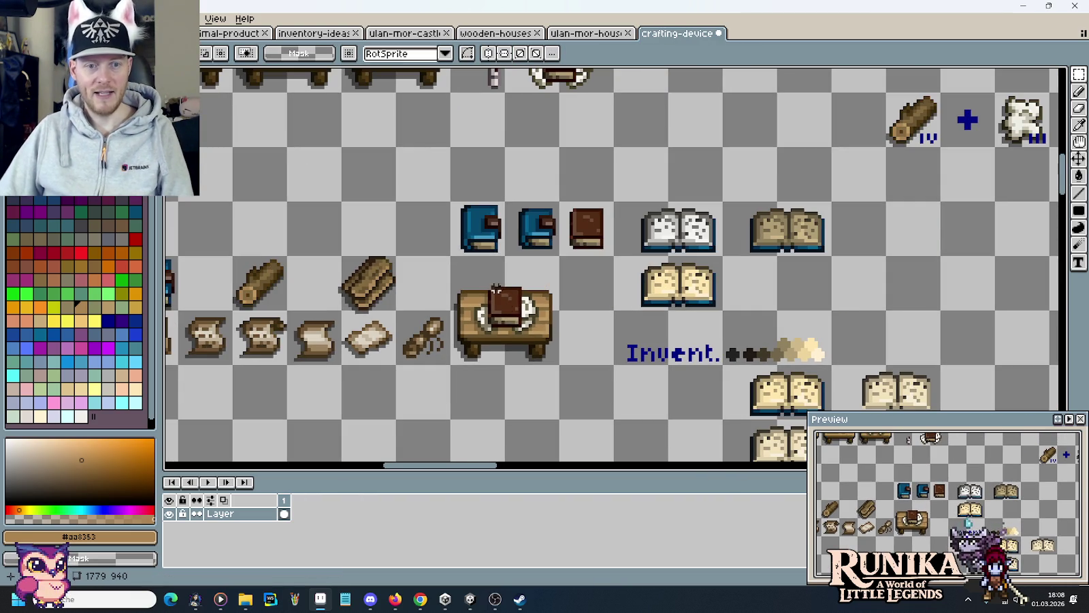
Move the two stacked scroll sprites beside the desk, with the lower scroll on the desktop
scroll(438, 223, up, 5)
scroll(437, 223, left, 5)
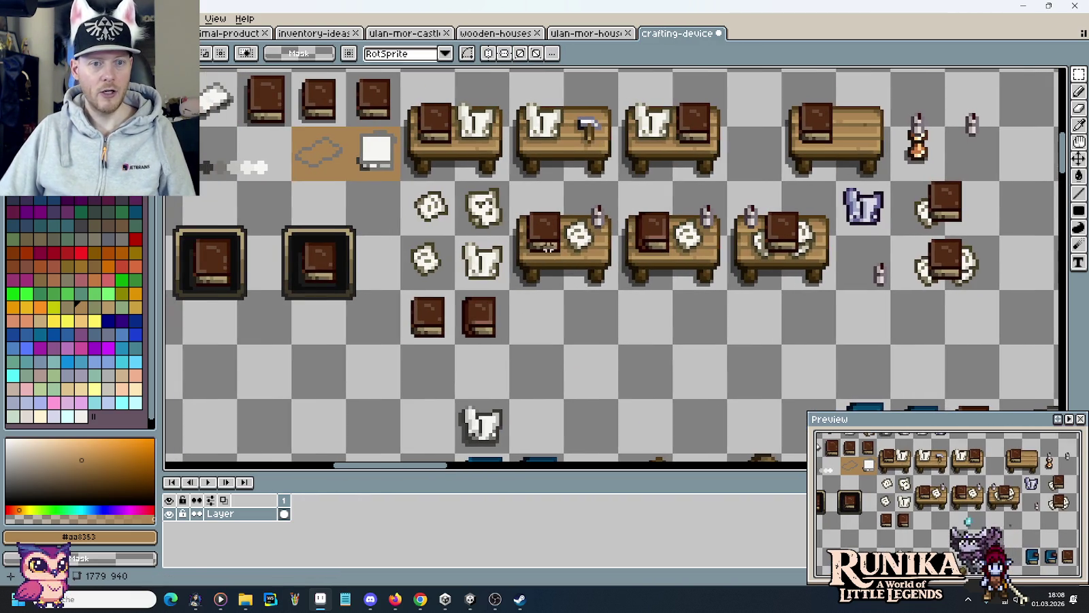
click(430, 260)
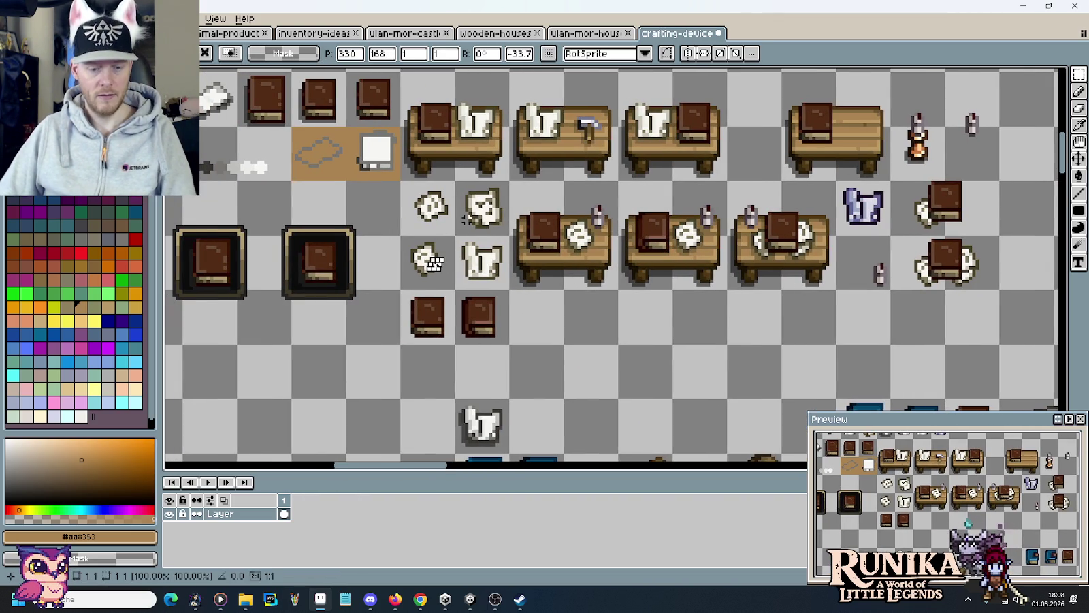
drag(401, 182, 454, 291)
mouse_move(428, 237)
mouse_down()
mouse_move(1065, 470)
mouse_move(637, 133)
mouse_up()
scroll(647, 170, up, 2)
scroll(575, 229, up, 3)
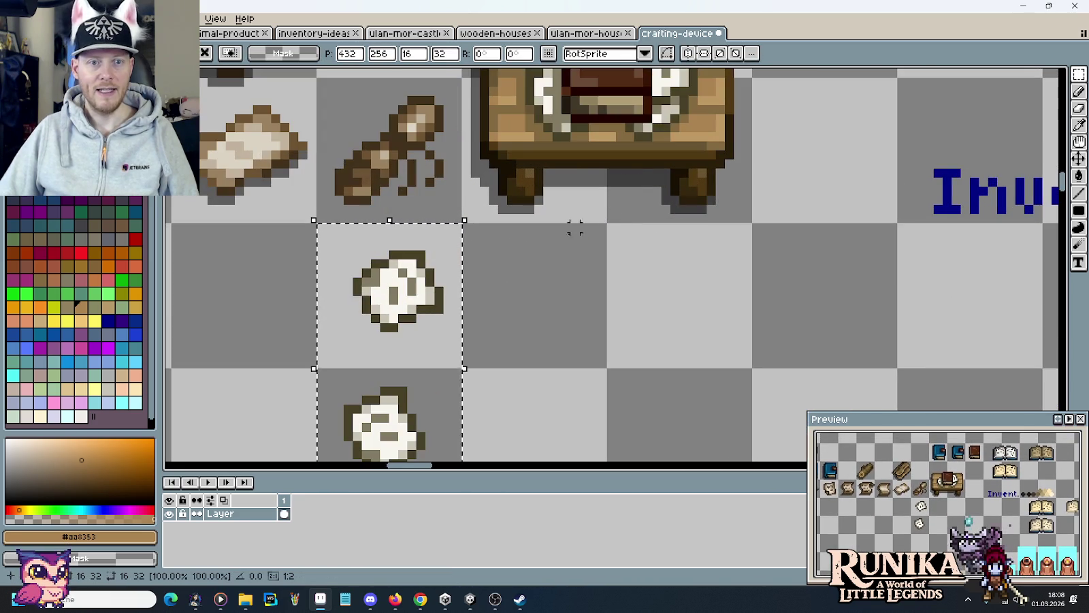
click(500, 396)
click(420, 436)
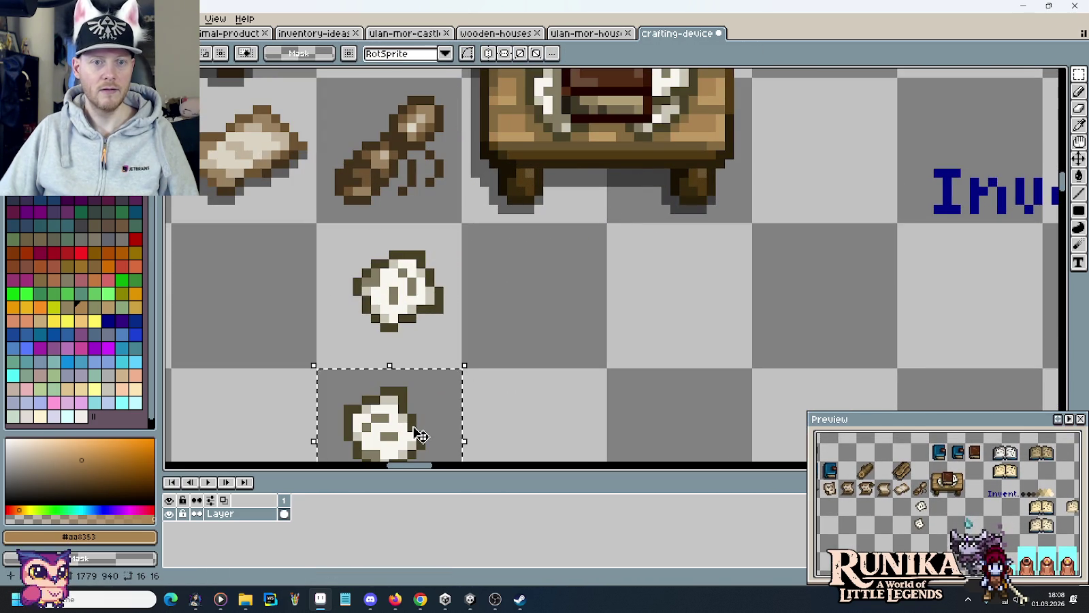
mouse_move(421, 435)
mouse_down()
mouse_move(597, 170)
mouse_move(579, 398)
mouse_up()
Copy the scrolls onto the desk's right side and centre-left, covering the brown book
key(ctrl+d)
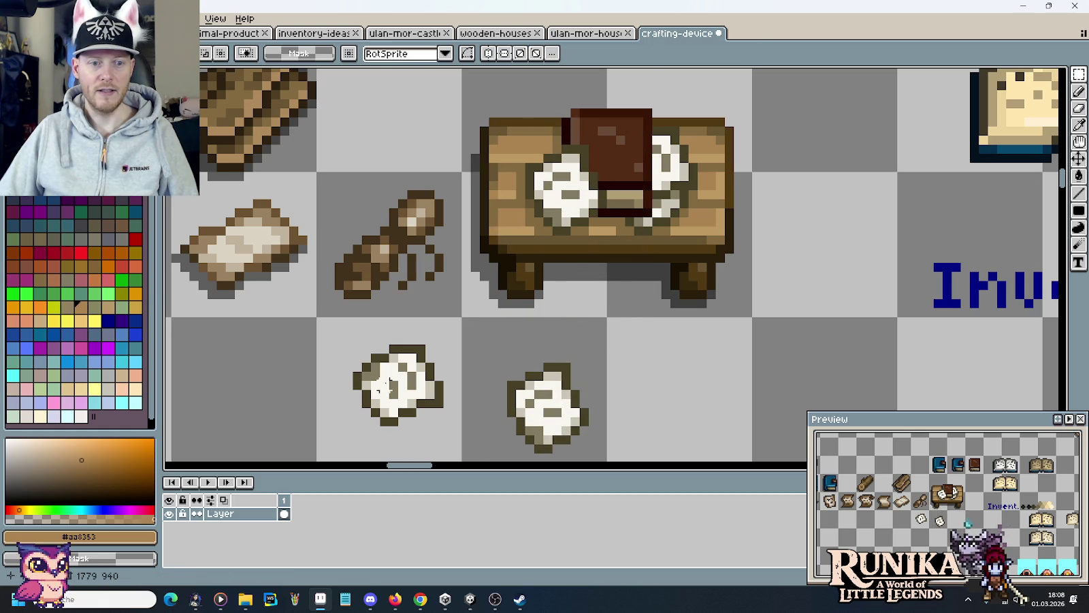
click(572, 439)
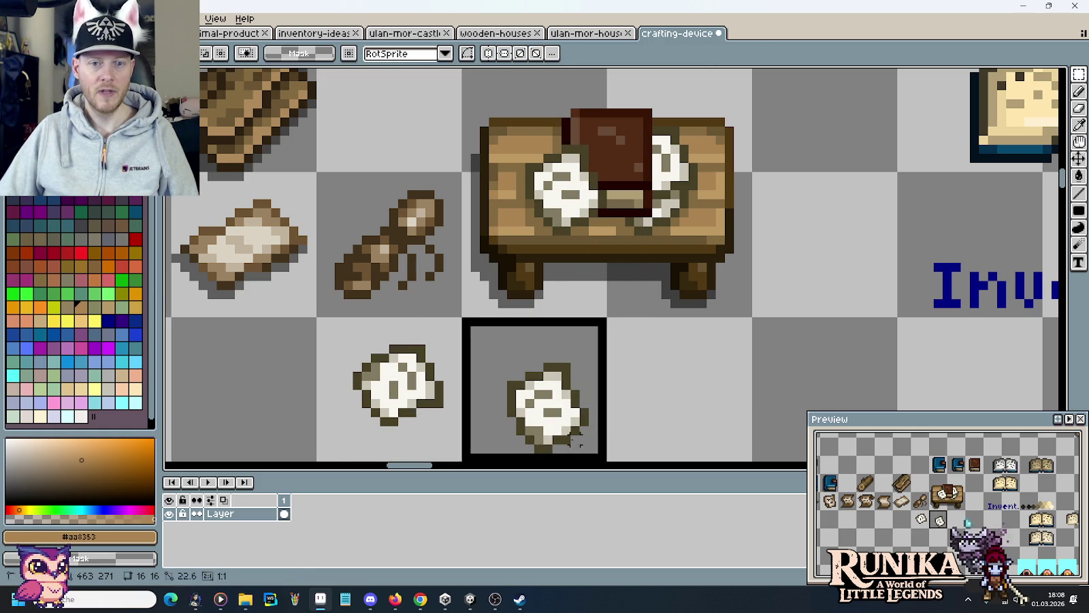
drag(575, 441, 671, 224)
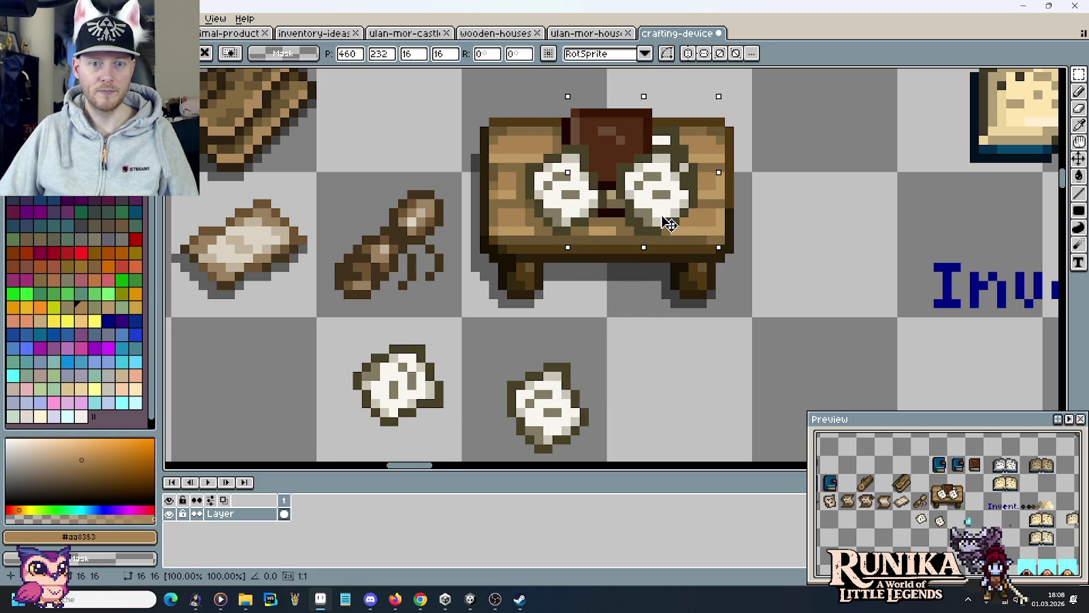
click(411, 391)
mouse_move(411, 395)
mouse_down()
mouse_move(599, 219)
mouse_move(660, 197)
mouse_up()
click(663, 372)
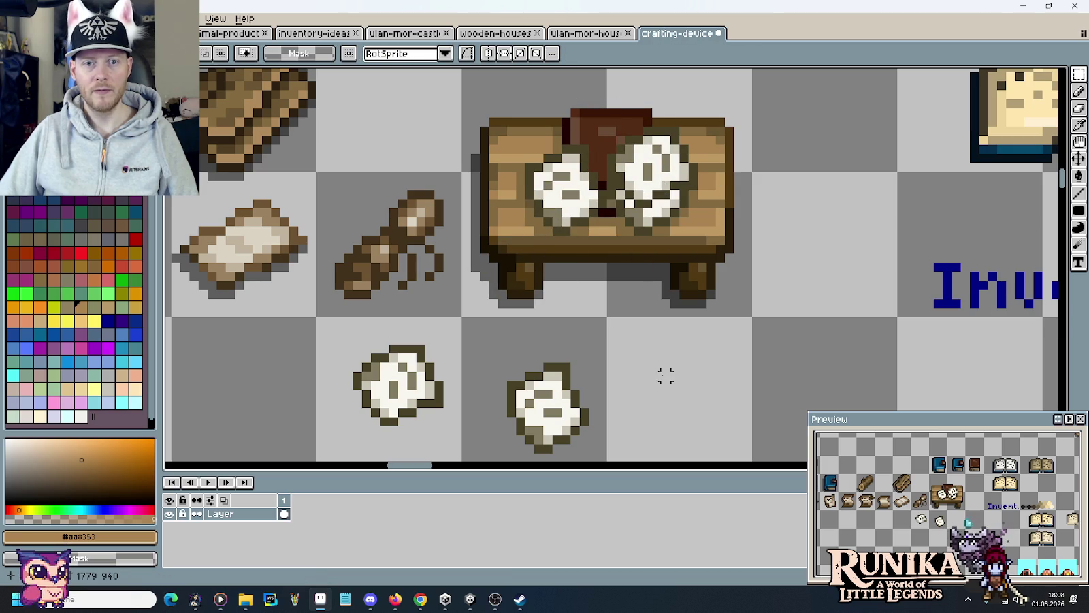
Repaint the leftover dark red book pixels between the scrolls in mid-brown wood colour
scroll(630, 197, down, 1)
scroll(638, 197, up, 3)
scroll(638, 197, up, 1)
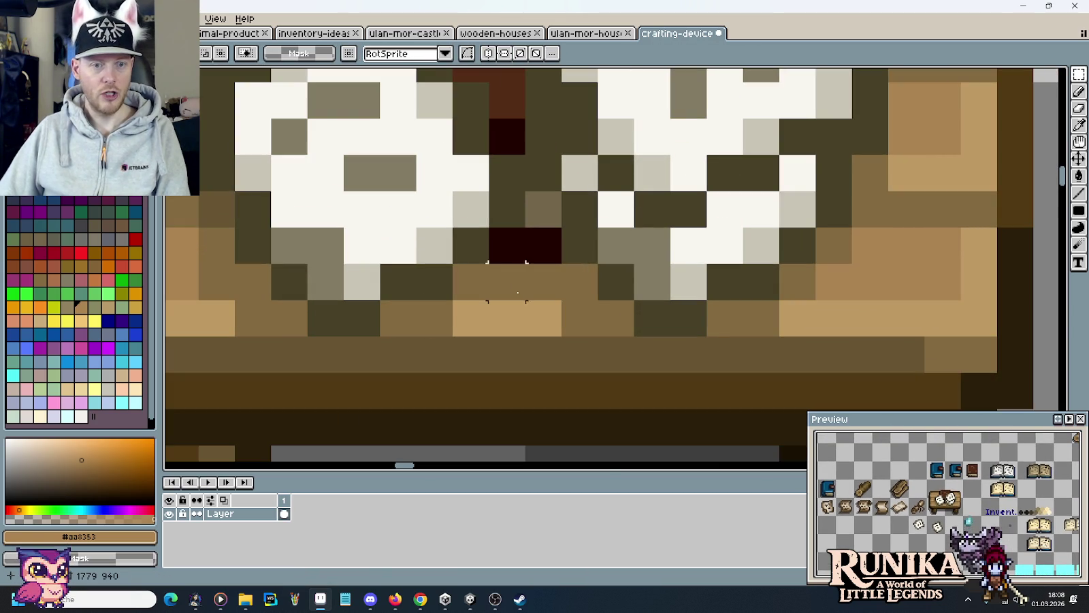
key(i)
click(552, 275)
key(b)
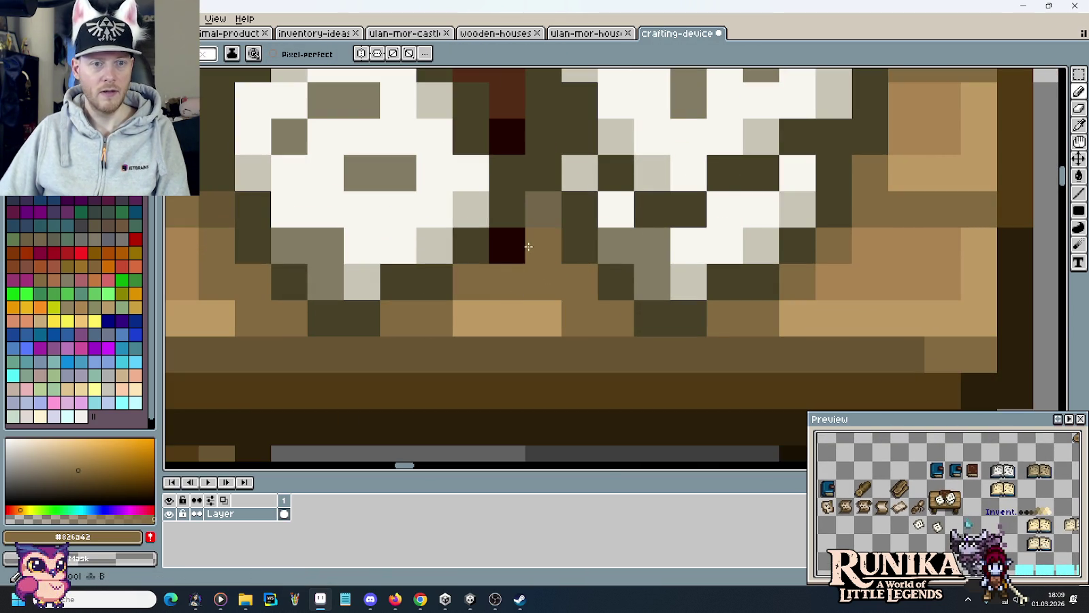
drag(538, 243, 503, 243)
key(i)
key(b)
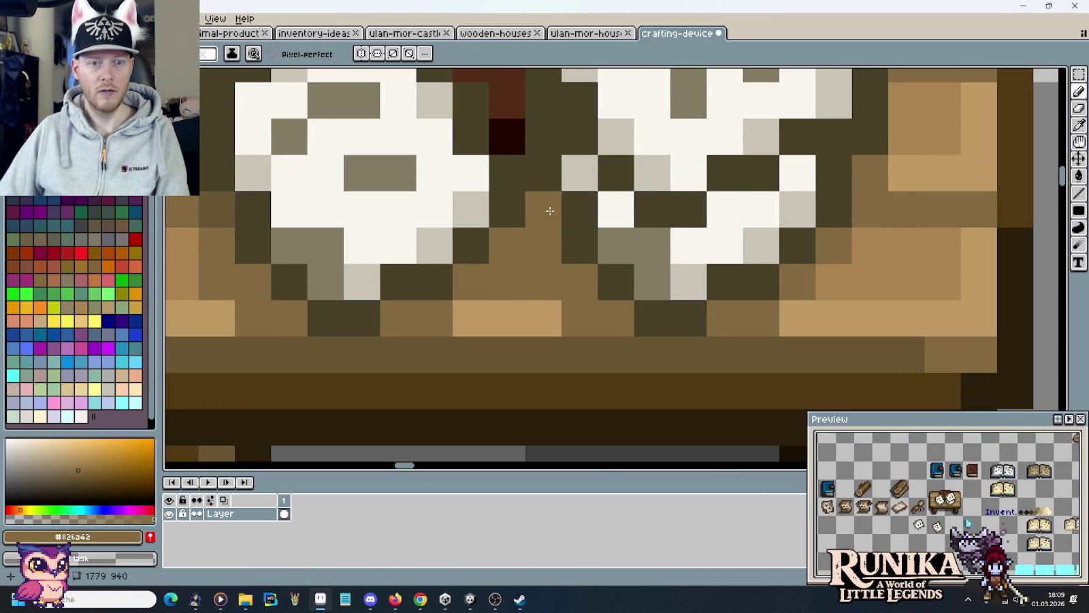
click(578, 245)
scroll(573, 246, down, 2)
scroll(573, 246, down, 2)
scroll(637, 284, down, 2)
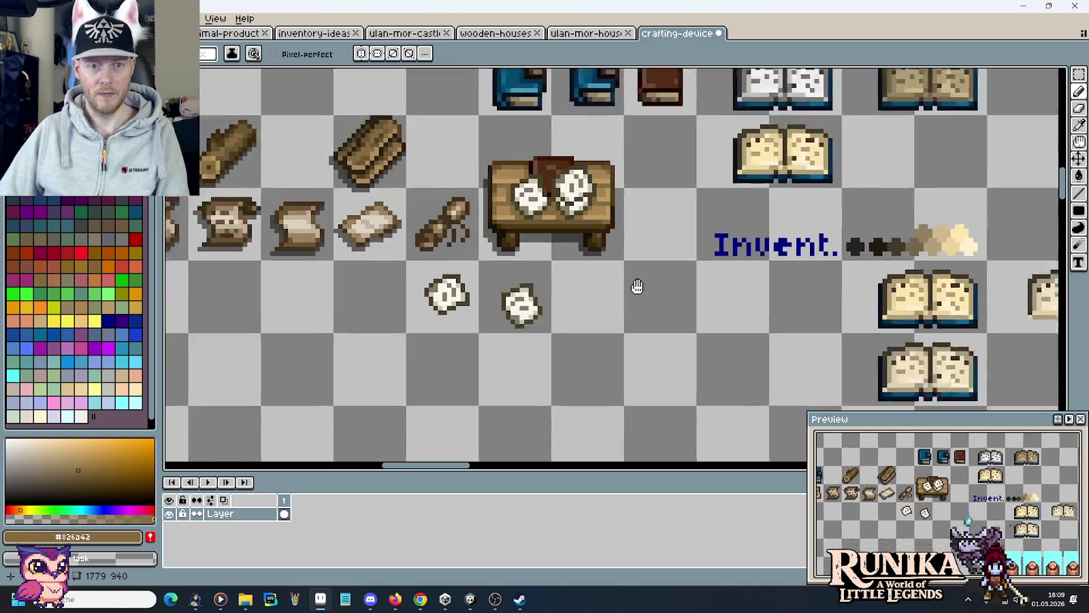
scroll(617, 231, down, 3)
Copy the lower open book onto the desk top, nudge it down one pixel, and commit it
key(m)
mouse_move(803, 256)
mouse_down()
mouse_move(947, 328)
mouse_move(507, 158)
mouse_up()
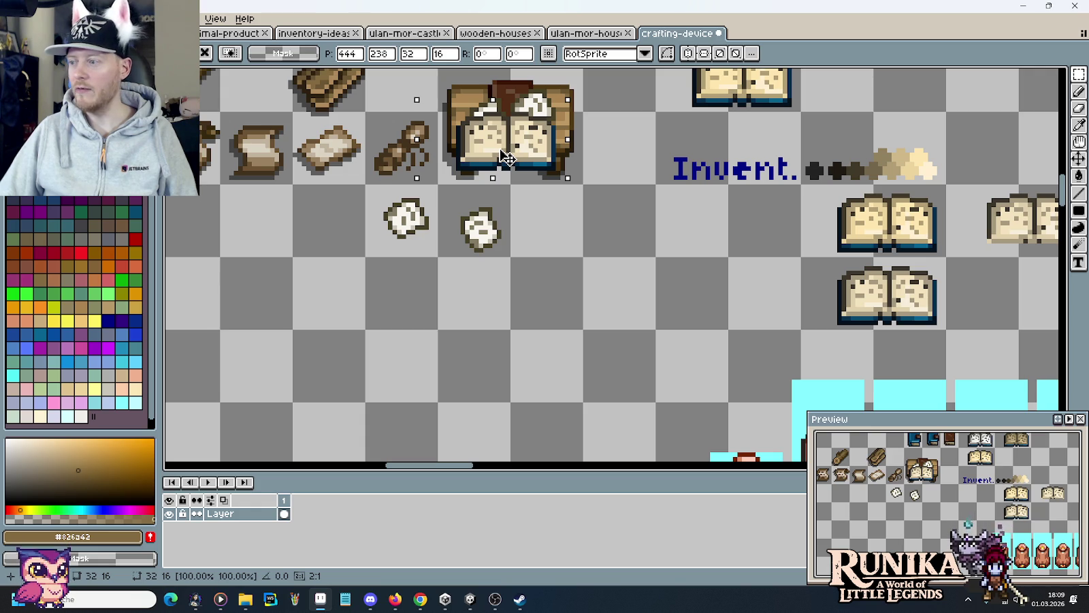
scroll(507, 158, up, 2)
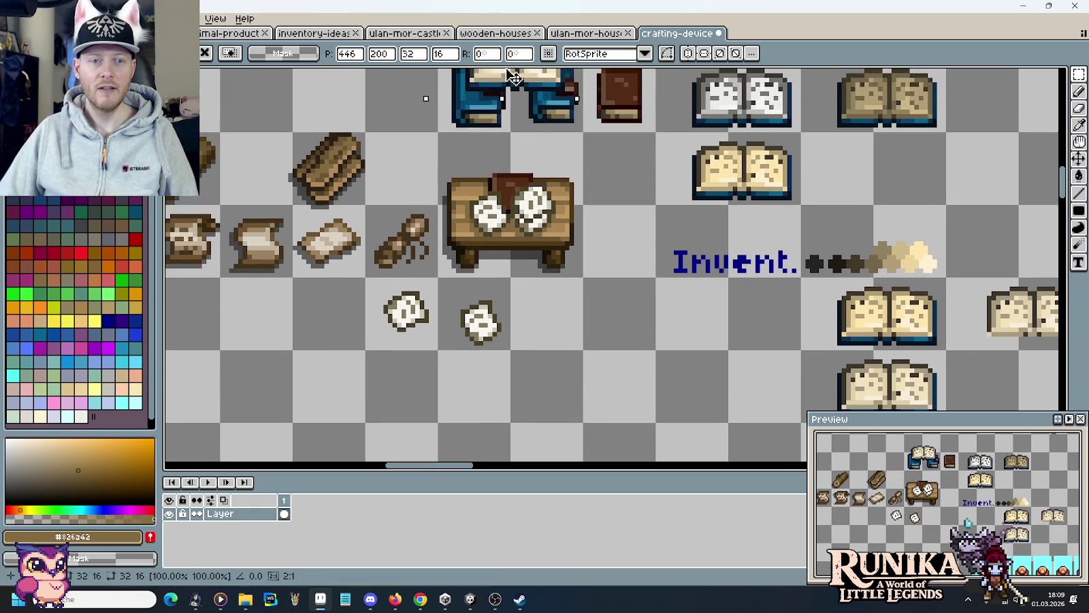
drag(507, 158, 511, 206)
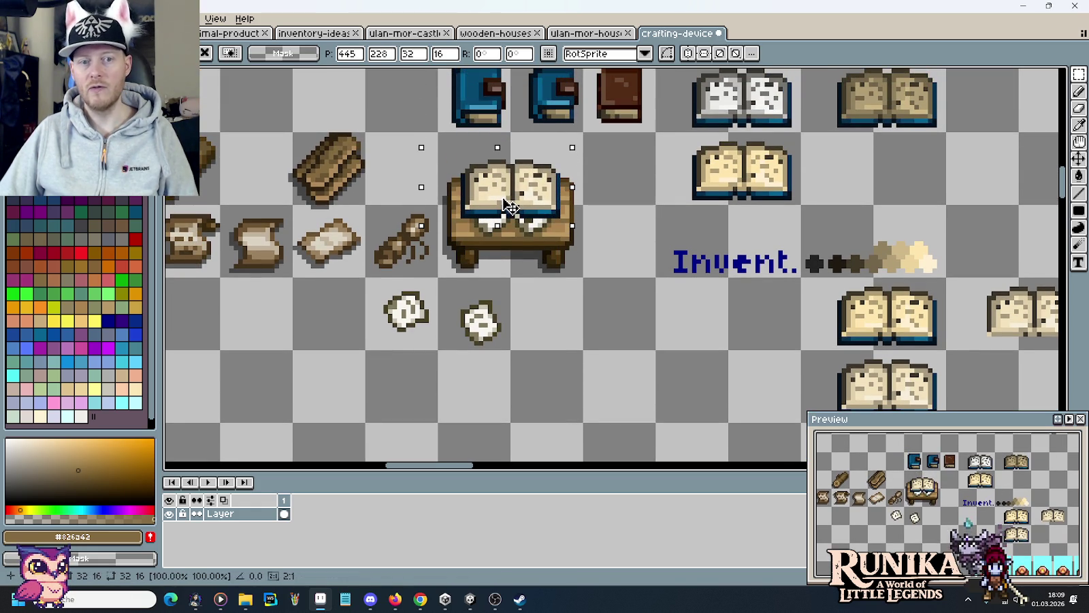
drag(510, 207, 510, 211)
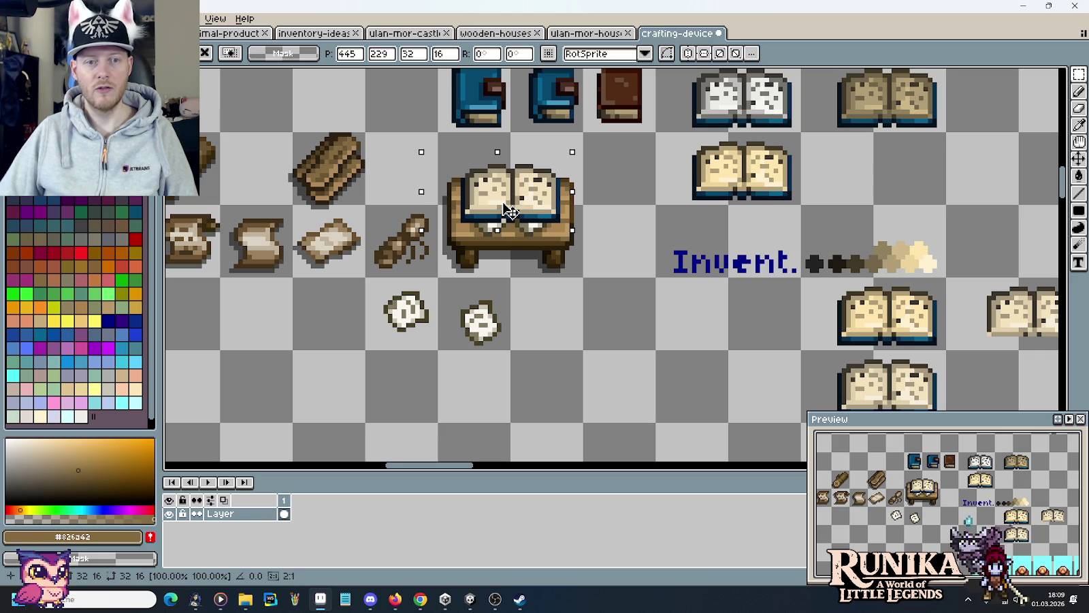
click(567, 352)
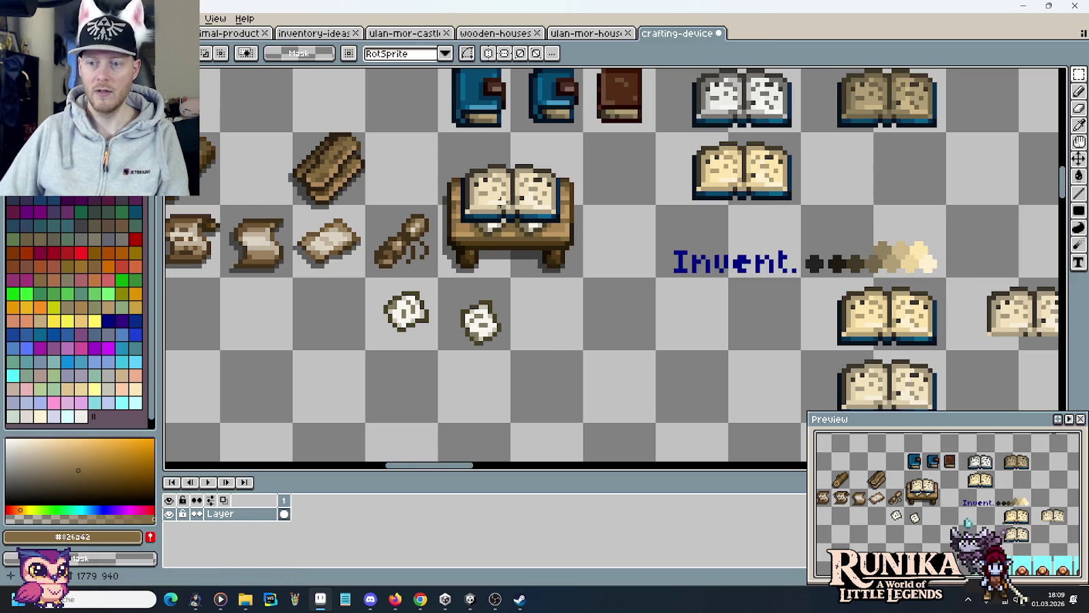
scroll(531, 192, up, 3)
Retouch pixels on the desk top and left edge with darker and lighter wood browns
scroll(531, 192, up, 1)
key(b)
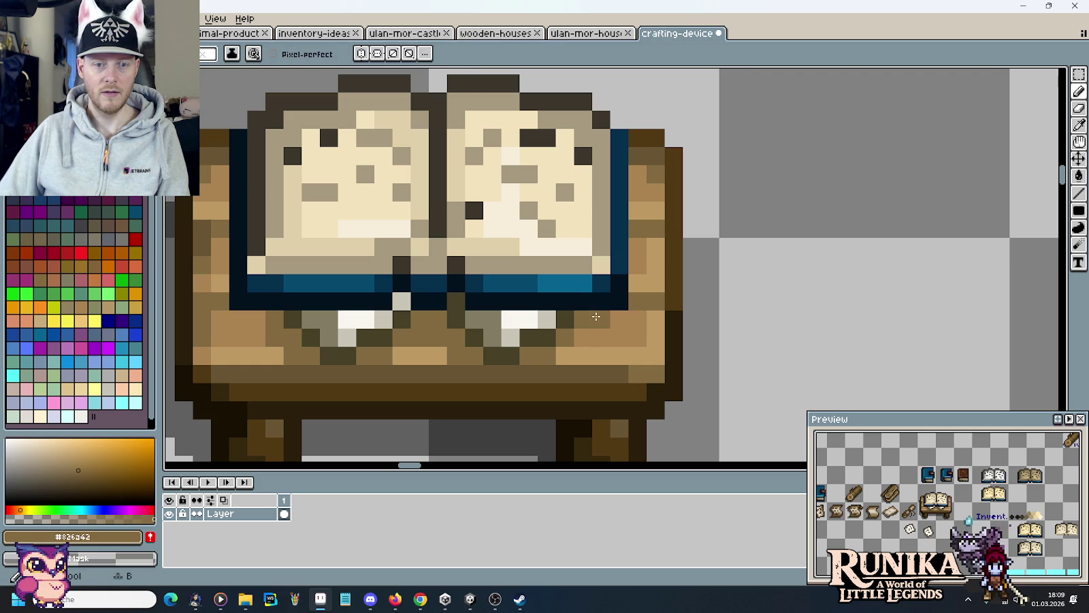
click(242, 319)
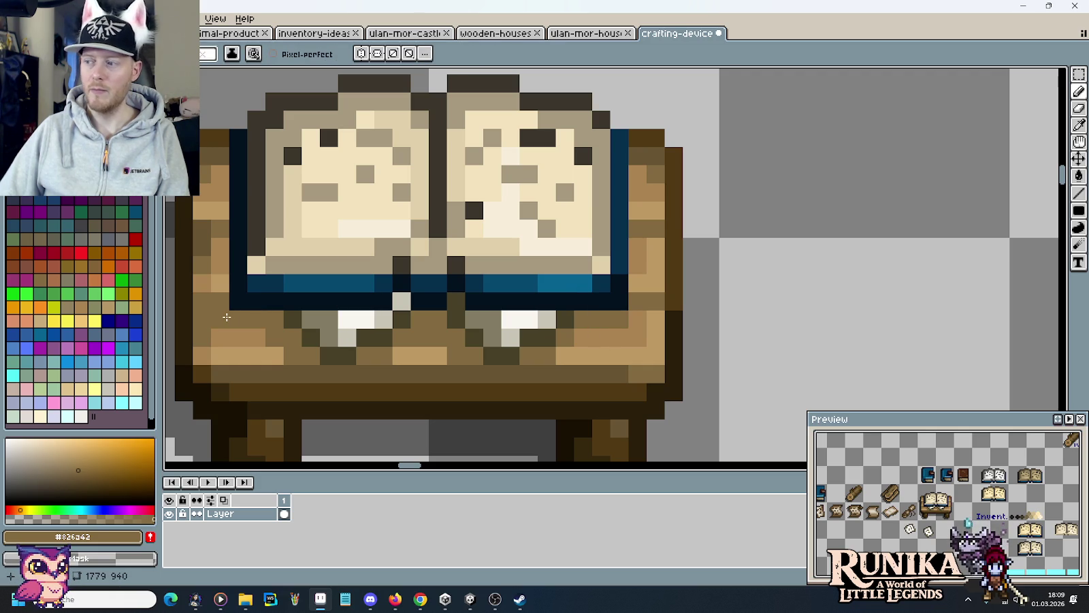
alt+click(222, 254)
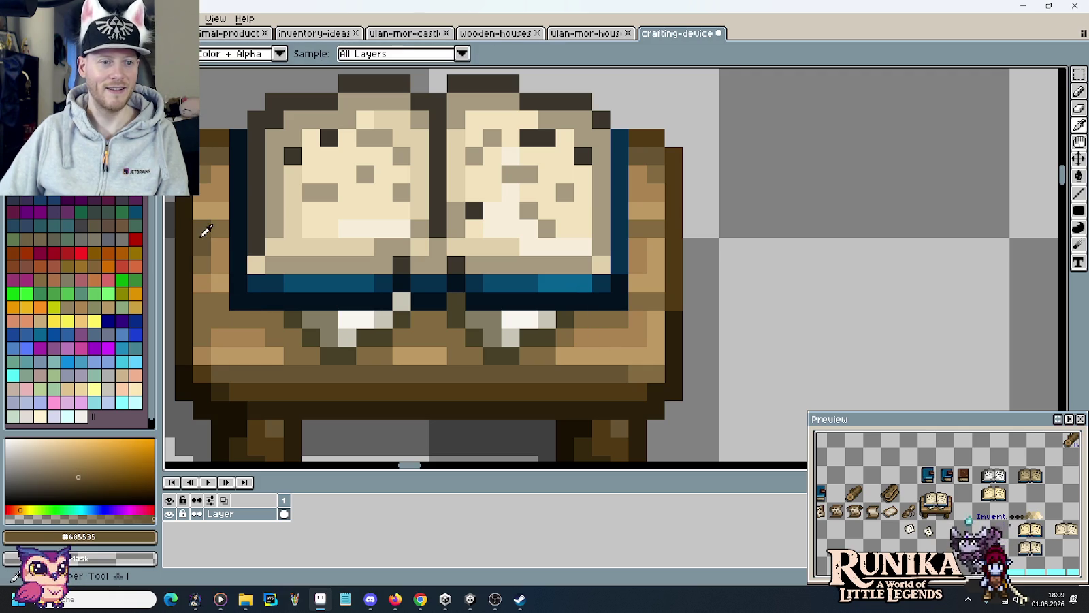
click(221, 247)
click(223, 203)
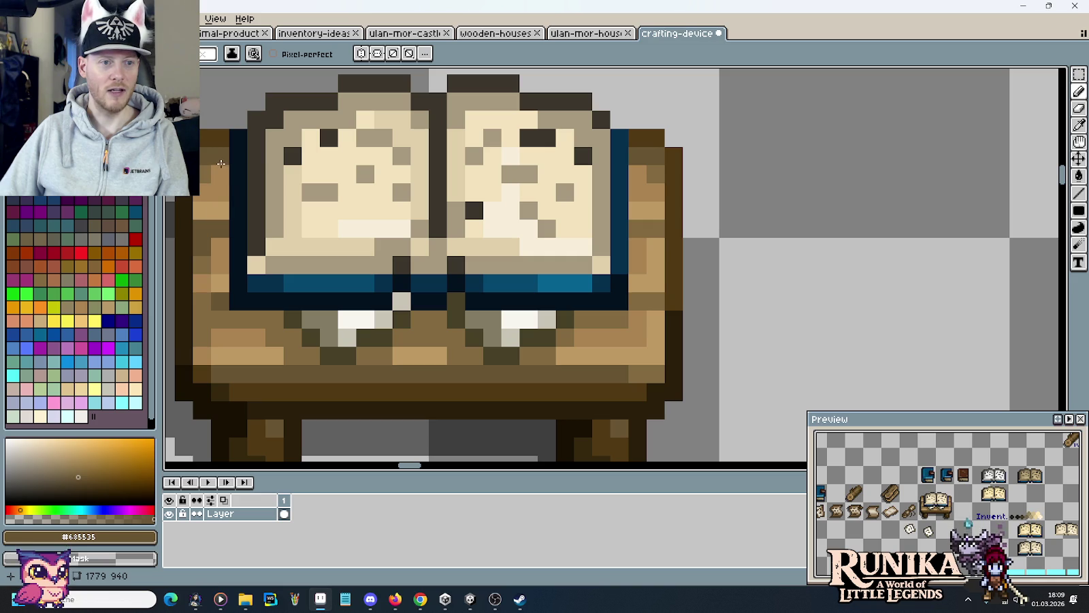
alt+click(225, 137)
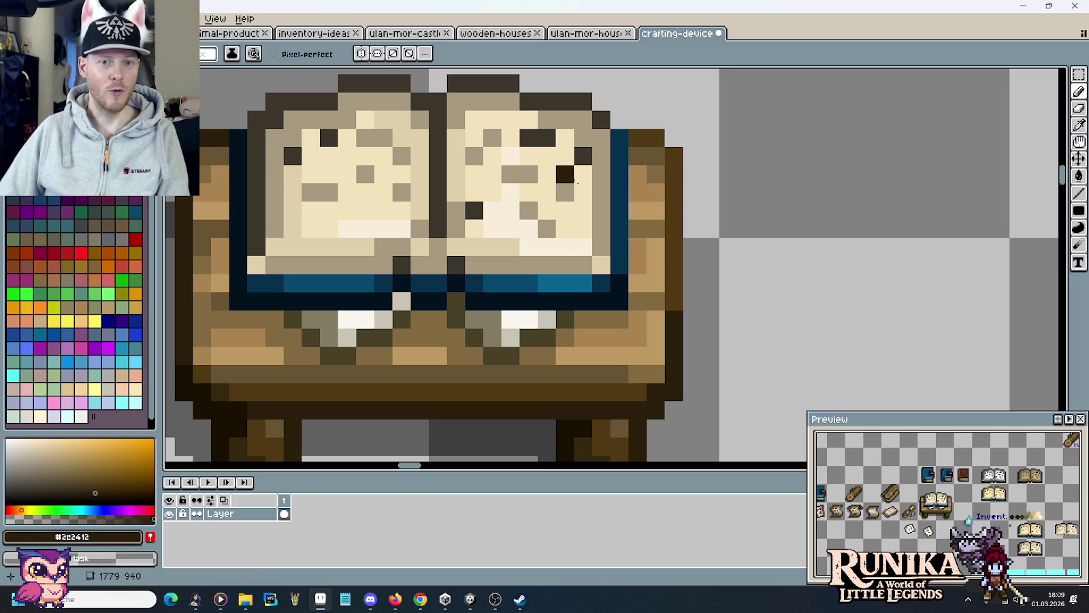
alt+click(656, 136)
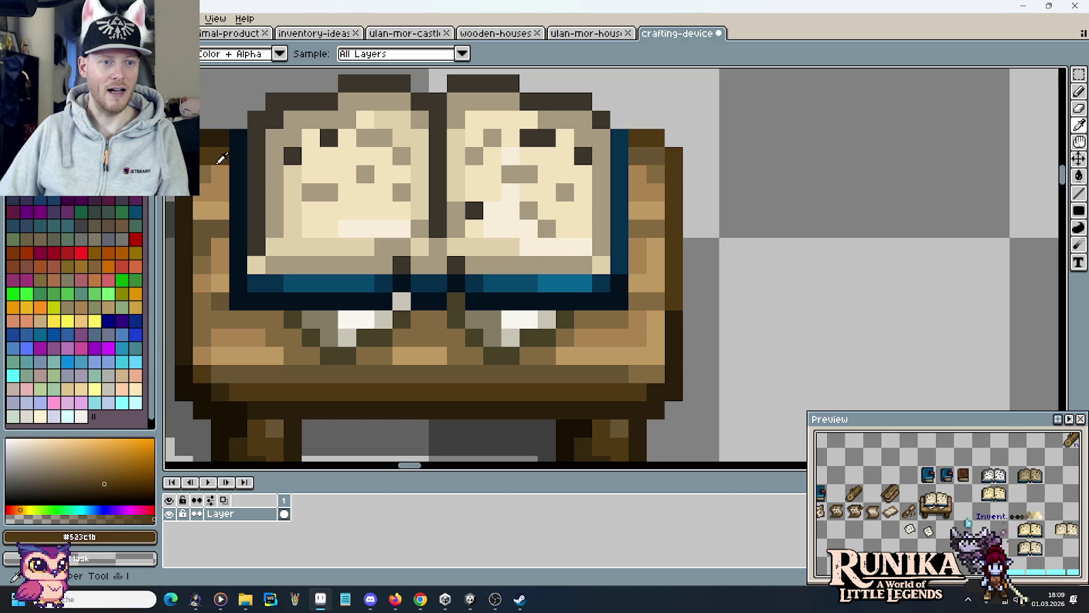
alt+click(223, 285)
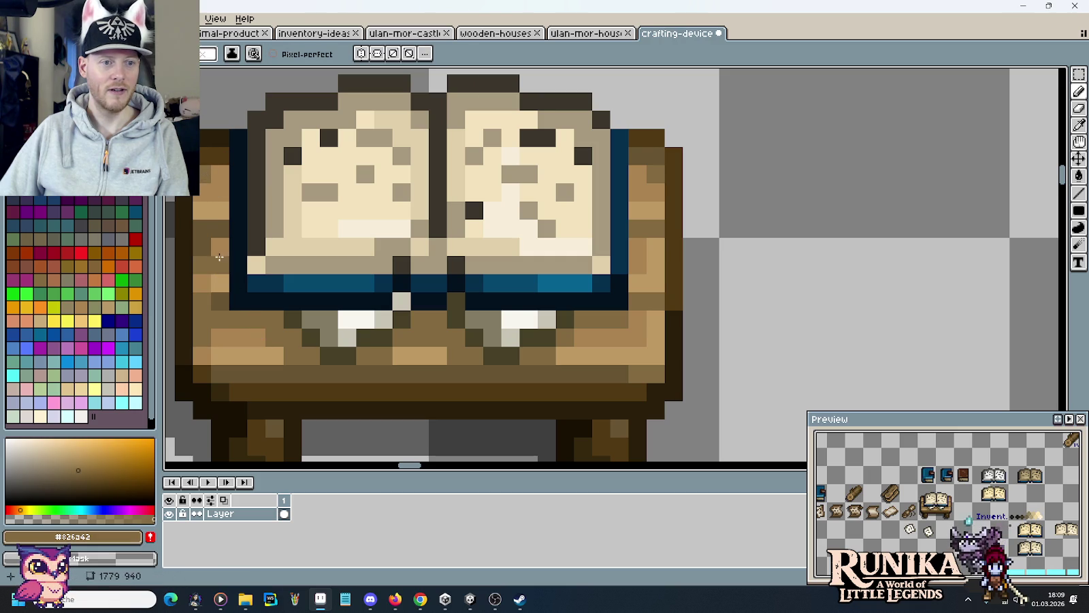
alt+click(223, 221)
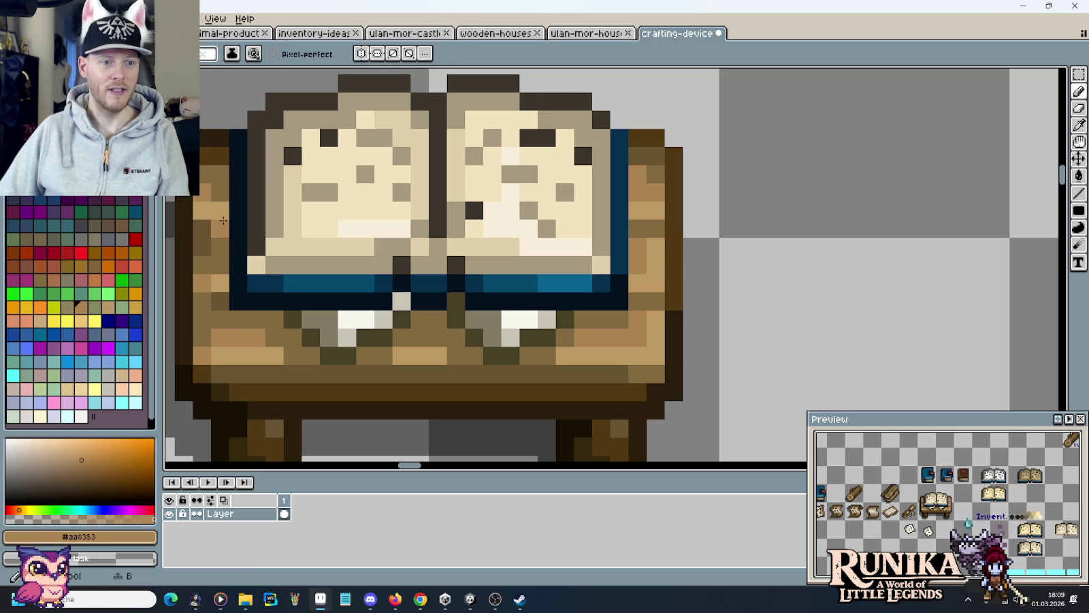
click(223, 212)
alt+click(221, 210)
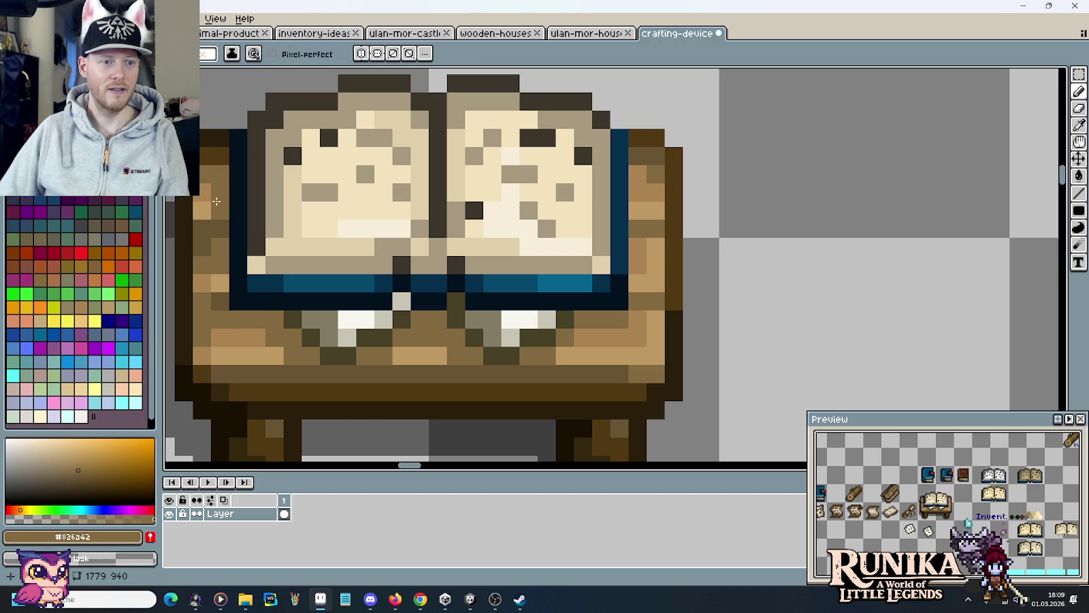
alt+click(208, 208)
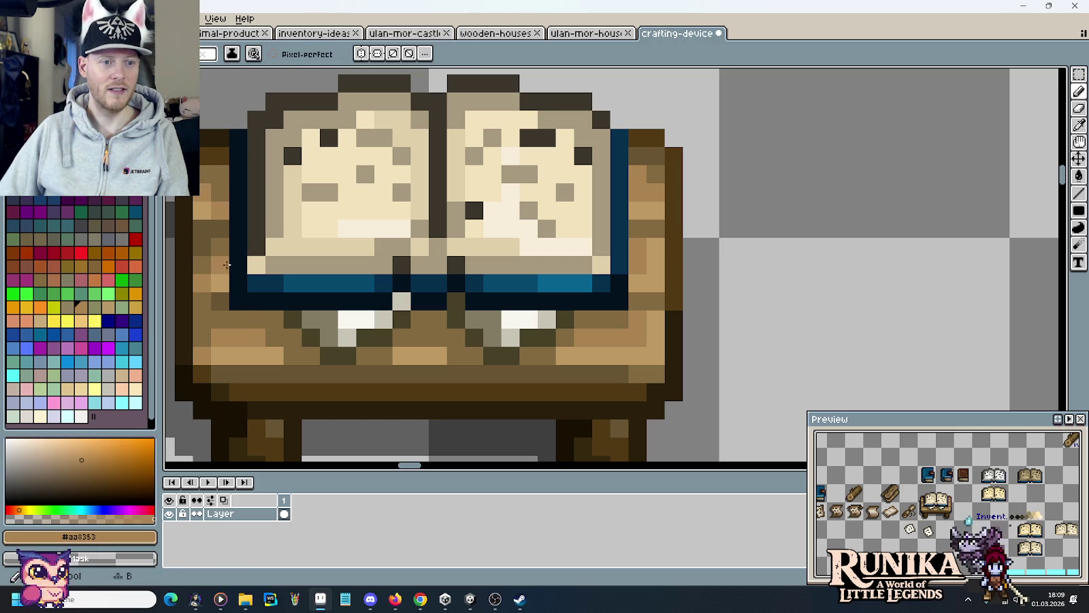
Sample the desk's mid-brown #826a42 and then the darker brown #685535
key(alt)
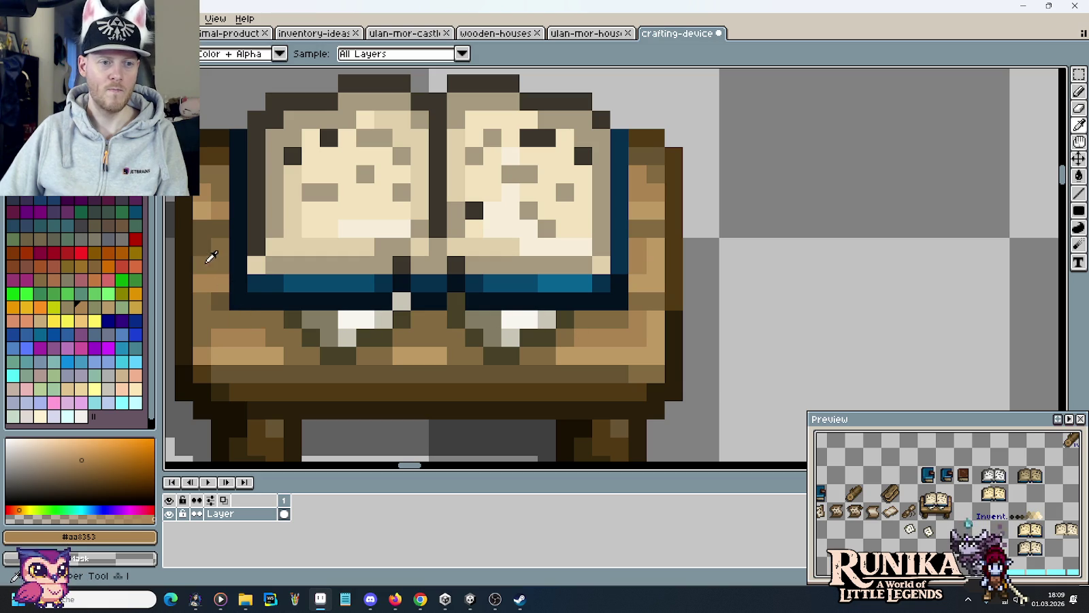
scroll(218, 262, down, 1)
scroll(228, 269, down, 1)
scroll(231, 272, up, 2)
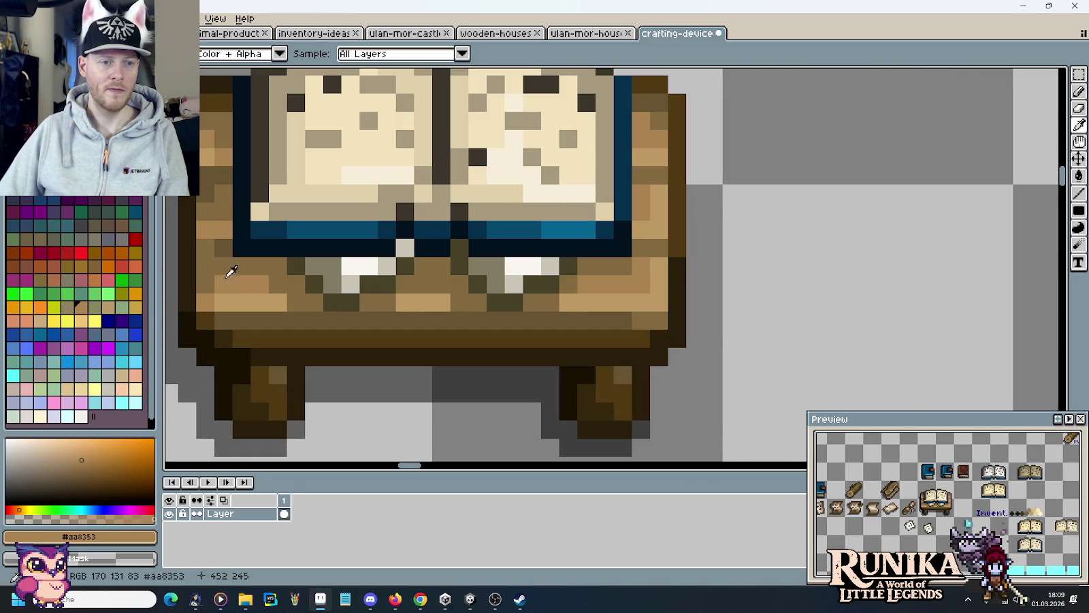
alt+click(230, 271)
scroll(231, 272, down, 1)
scroll(384, 314, down, 1)
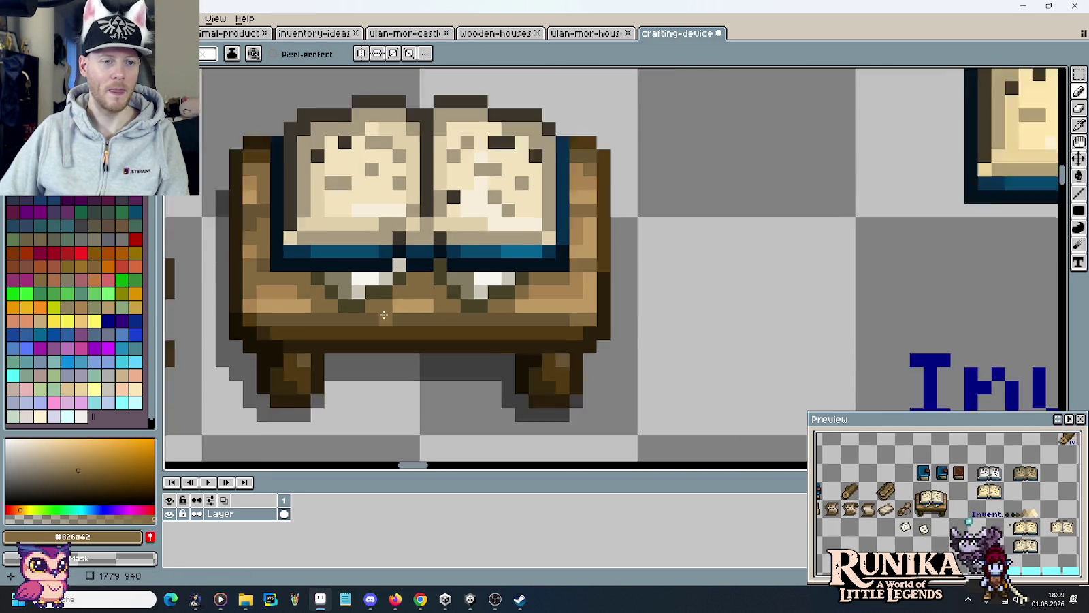
scroll(384, 314, down, 3)
scroll(352, 324, up, 1)
scroll(352, 324, up, 2)
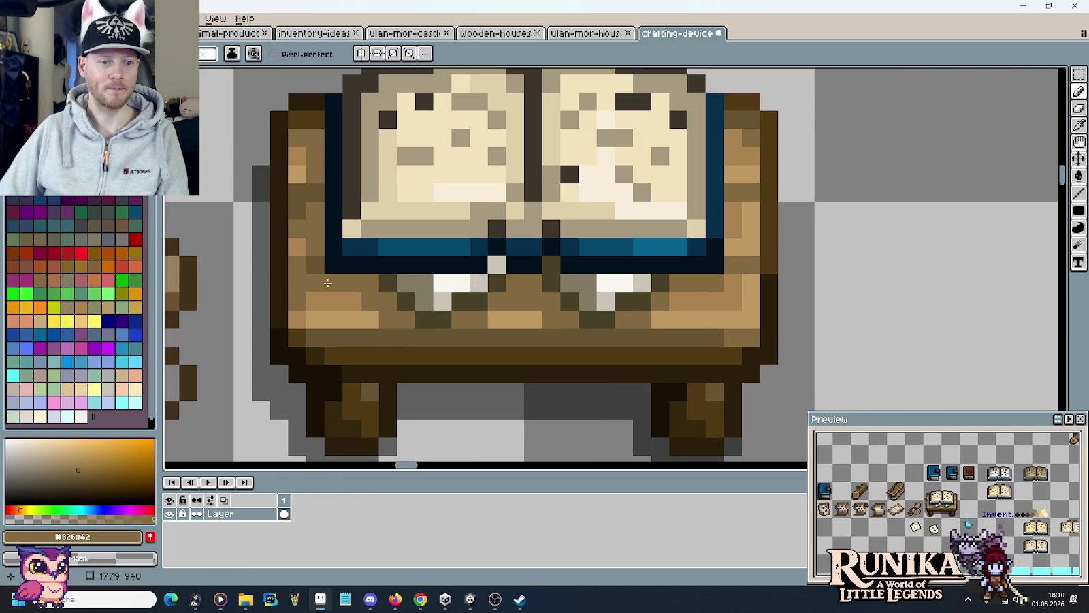
alt+click(318, 262)
Zoom in on the desk's right edge and sample the page-edge grey #837b64
scroll(381, 320, down, 3)
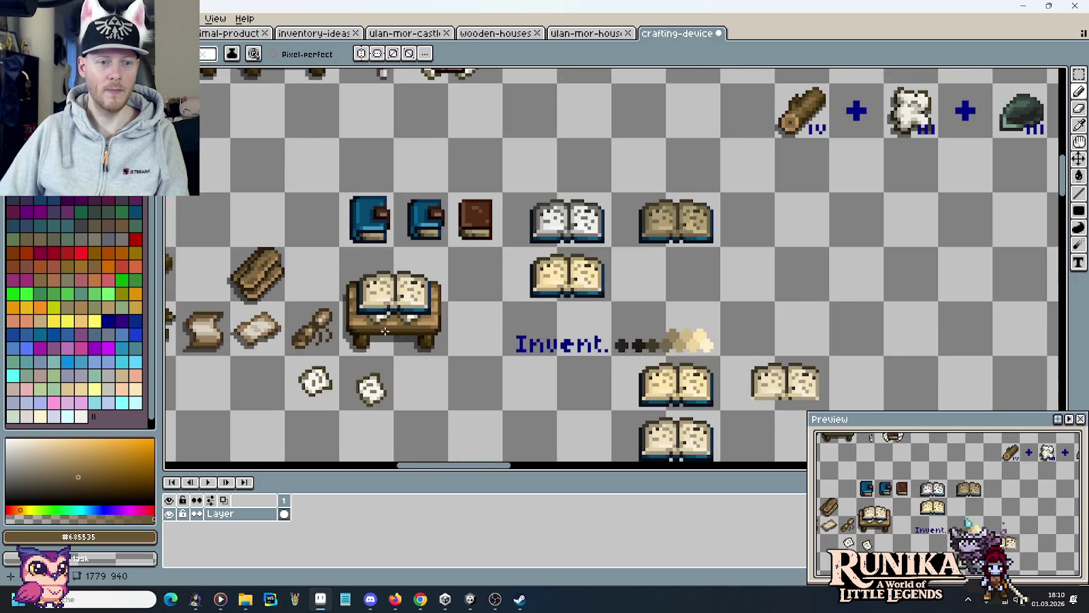
scroll(407, 339, up, 1)
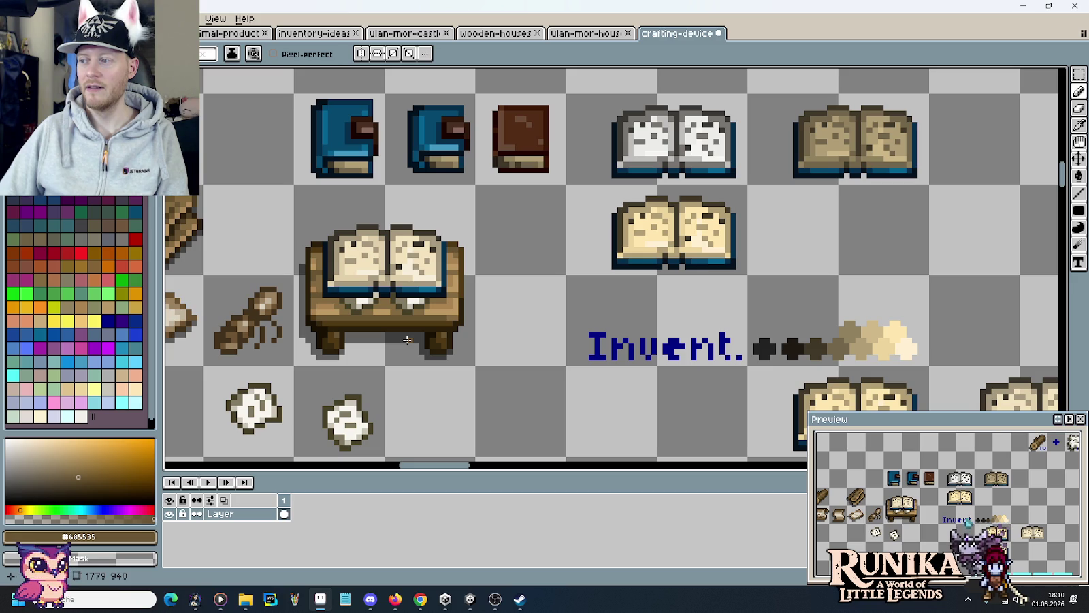
key(m)
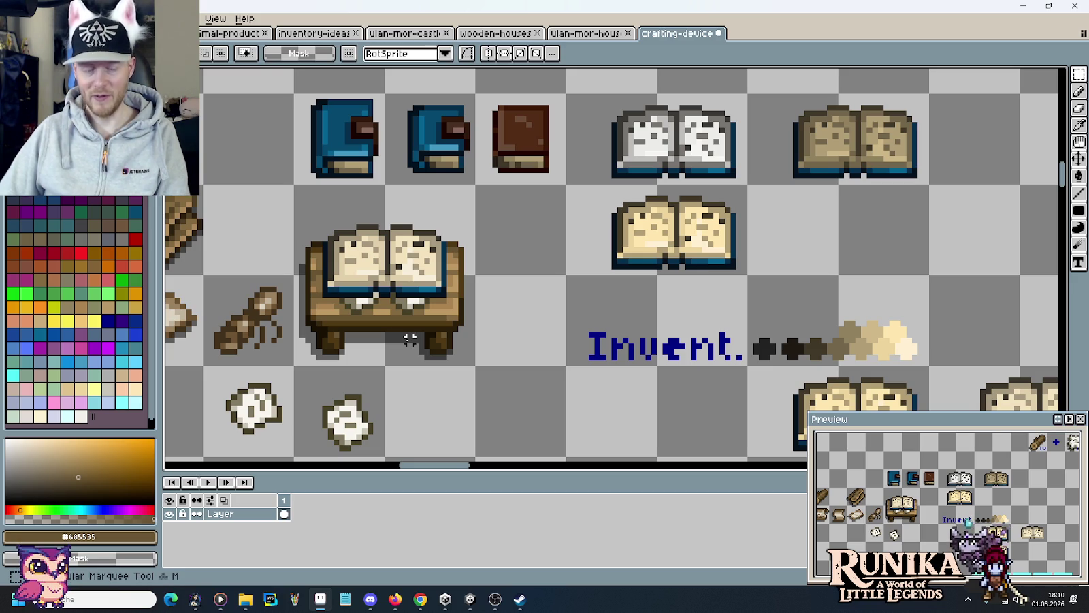
scroll(410, 338, up, 3)
drag(436, 313, 453, 351)
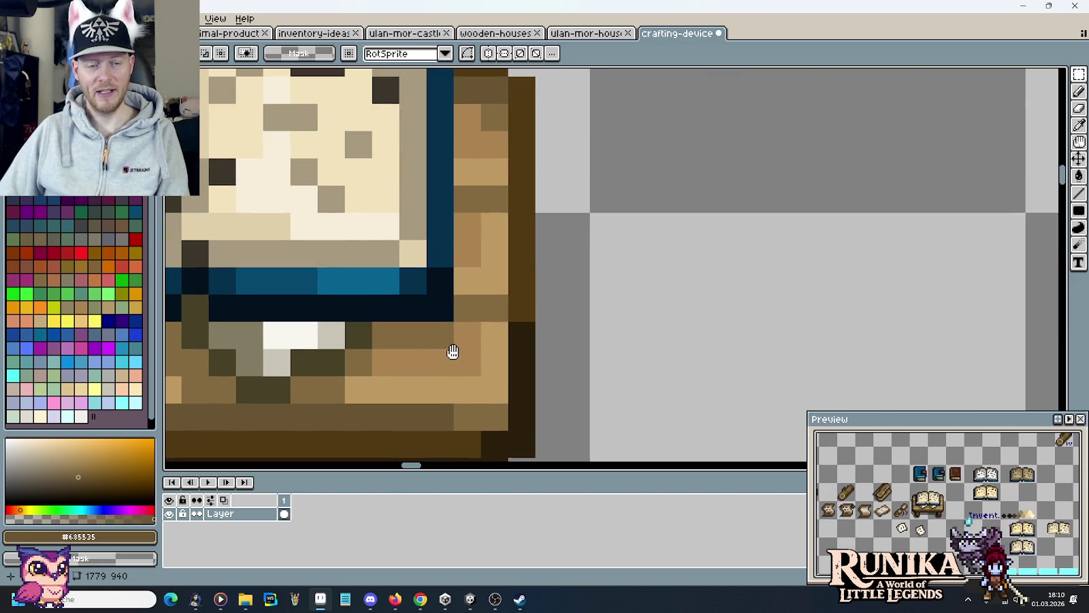
key(i)
click(431, 336)
scroll(431, 336, down, 3)
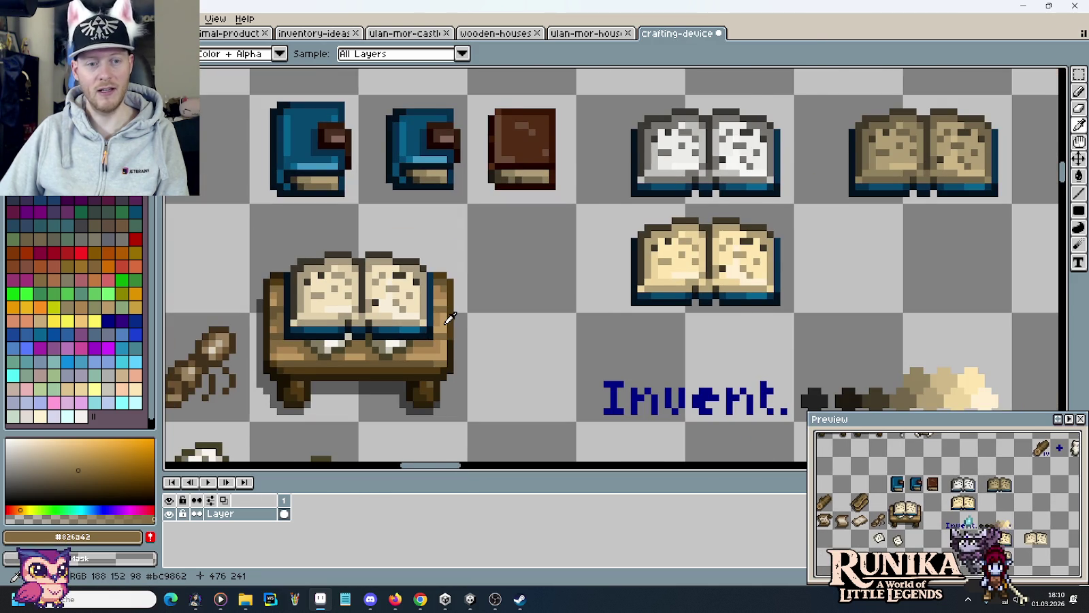
scroll(450, 319, up, 1)
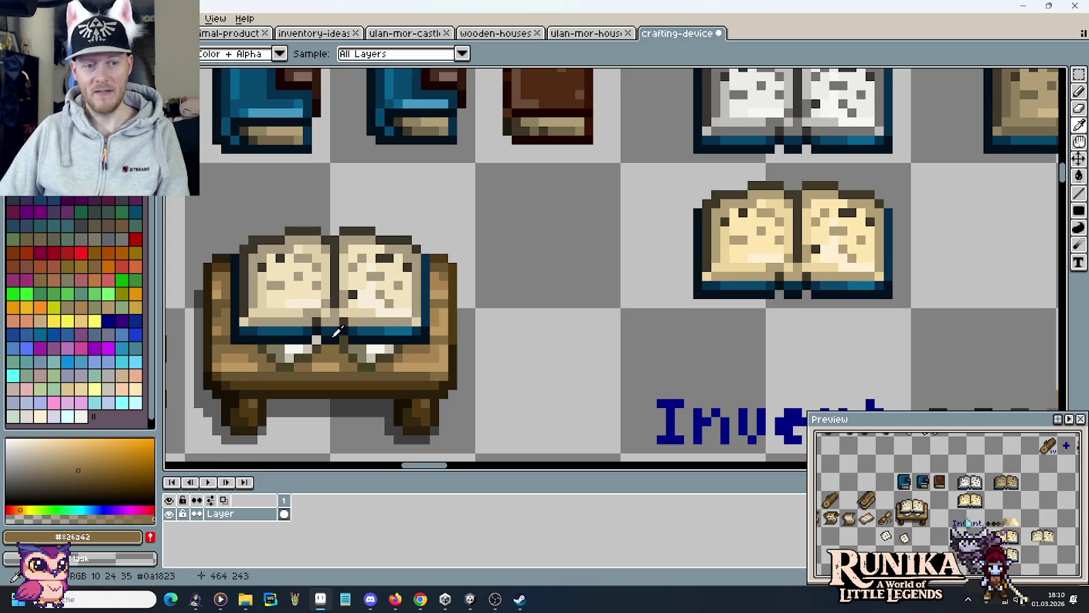
scroll(334, 333, up, 3)
click(383, 358)
Undo a stray stroke, paint the white pixels under both pages grey, and add a dark olive pixel
key(b)
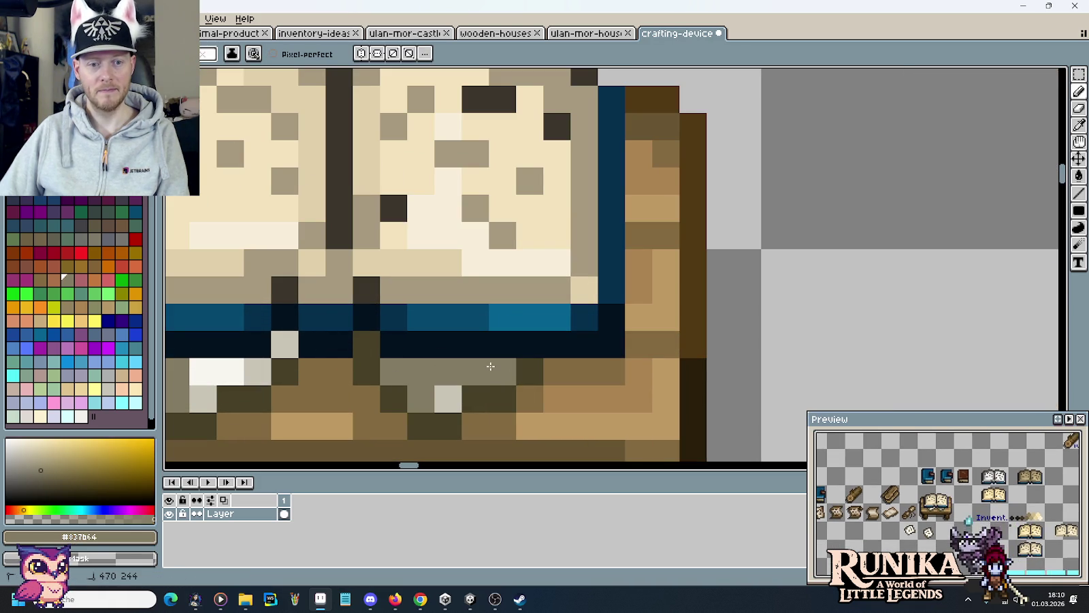
key(ctrl+z)
scroll(477, 367, left, 3)
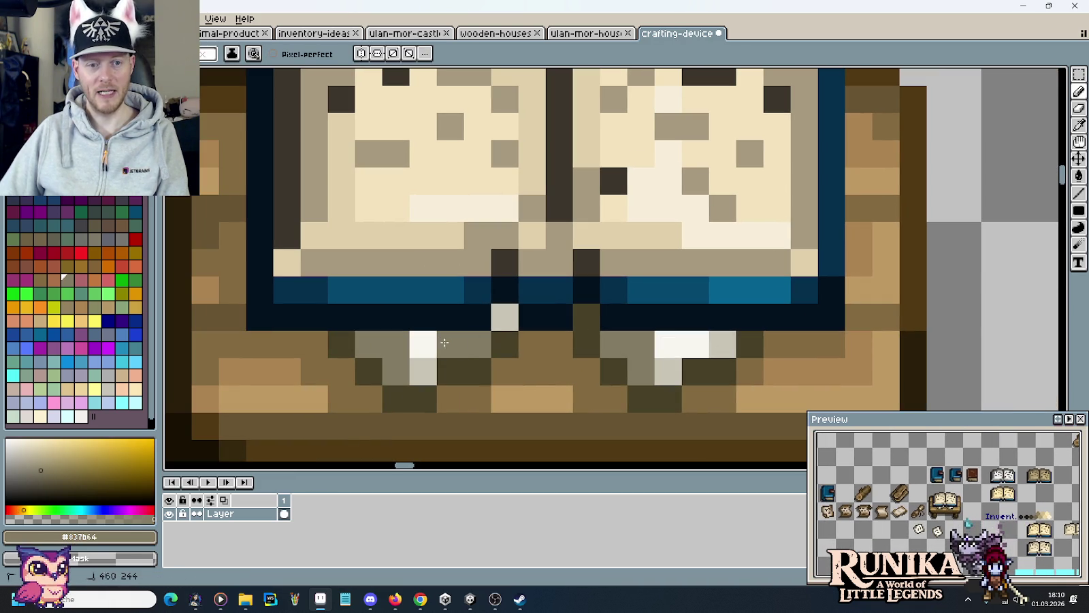
drag(476, 344, 422, 343)
click(504, 316)
drag(618, 336, 721, 344)
alt+click(608, 370)
click(503, 306)
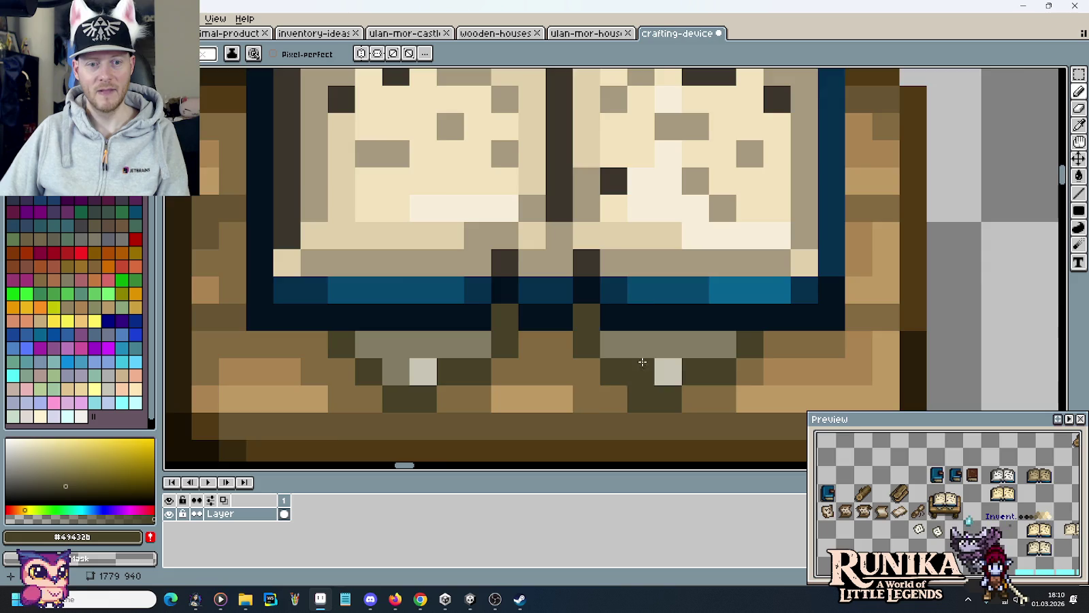
scroll(503, 304, down, 3)
scroll(578, 340, down, 1)
scroll(619, 360, down, 1)
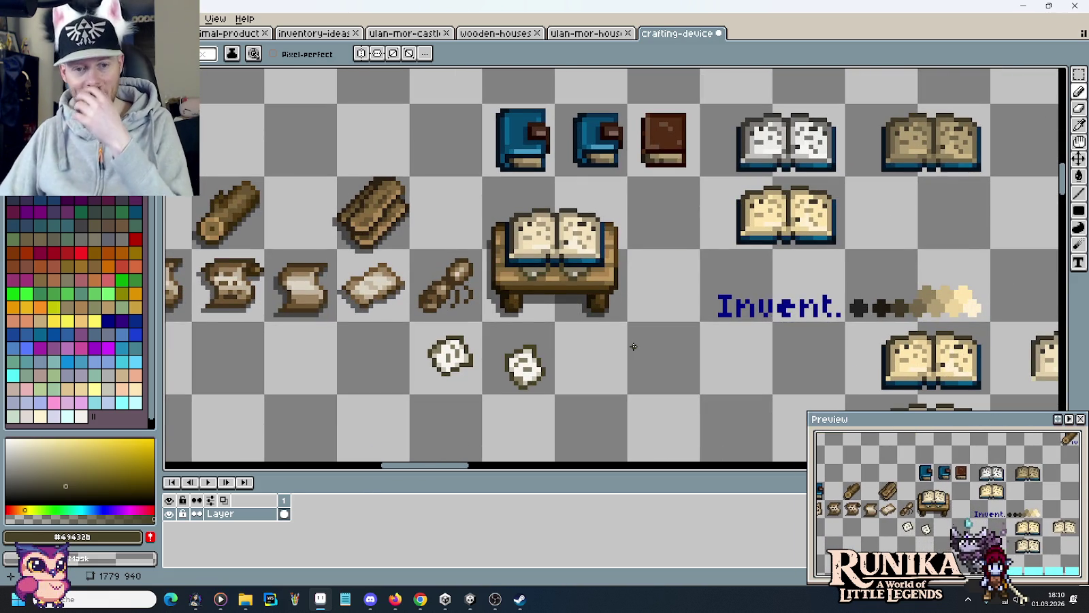
Marquee a 13x5 strip of the desk front and shift it into place
scroll(569, 325, up, 2)
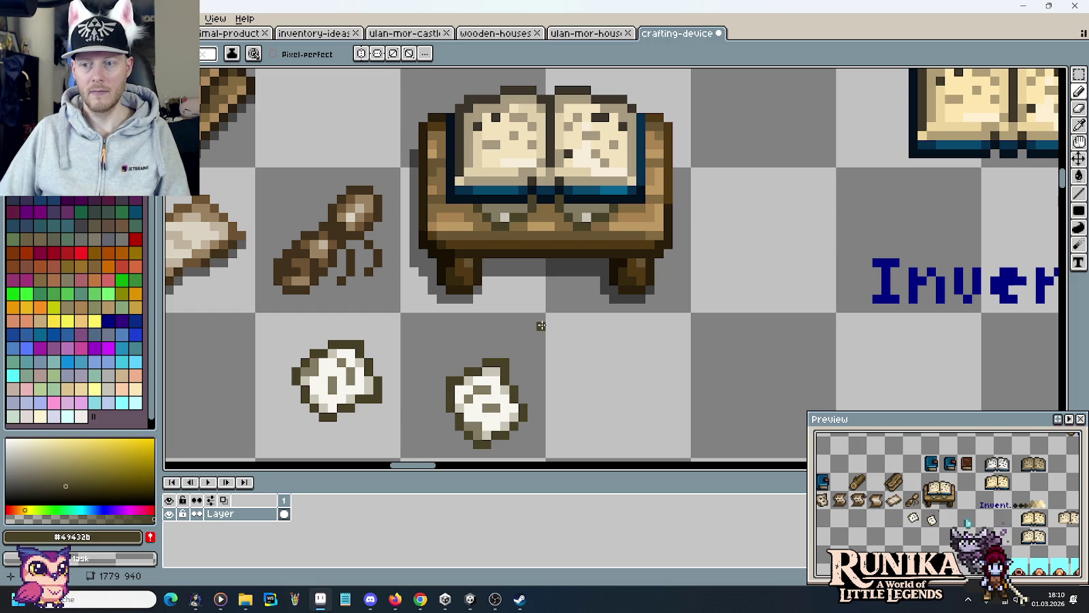
key(m)
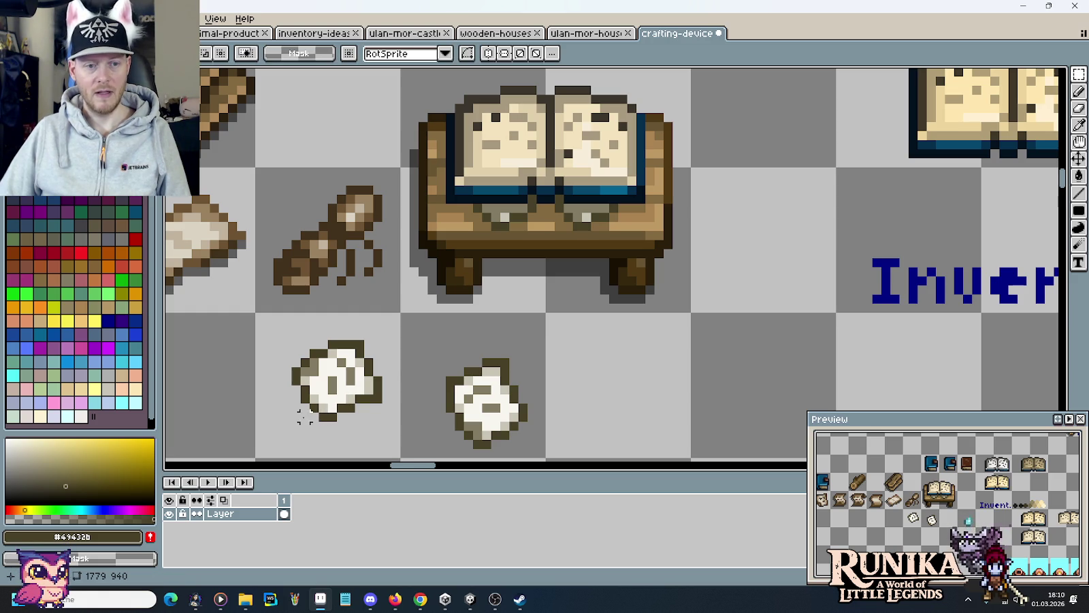
mouse_move(287, 439)
mouse_down()
mouse_move(405, 389)
mouse_move(632, 232)
mouse_up()
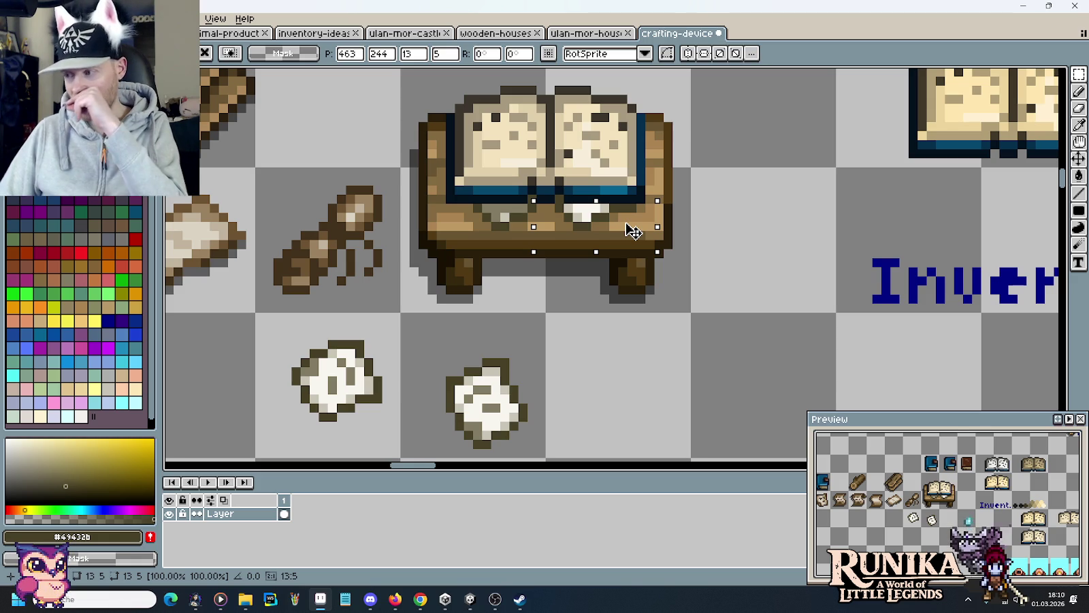
click(705, 241)
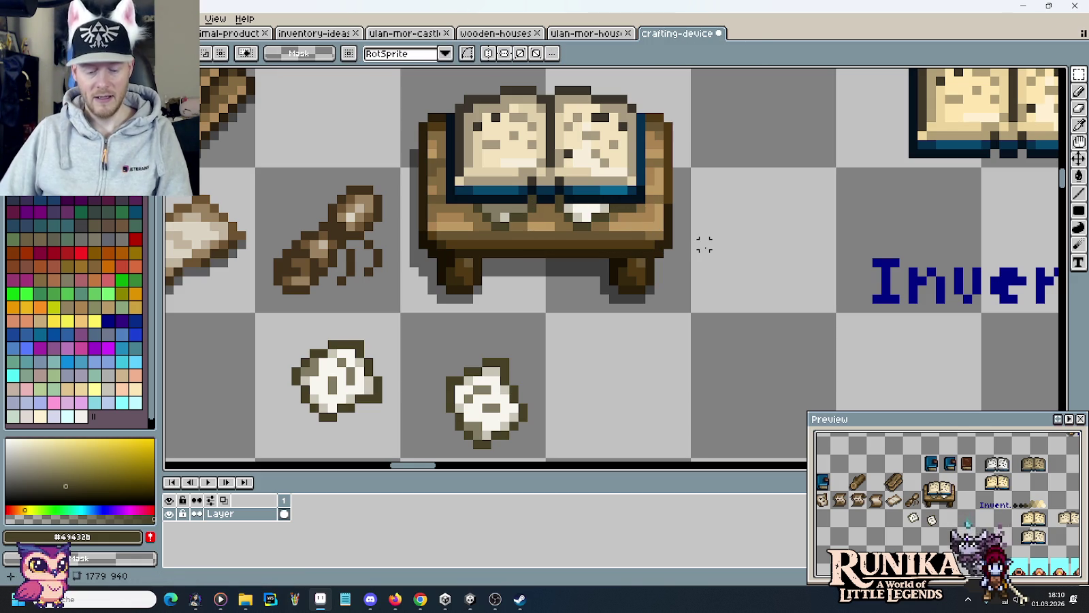
Paint the leftover white pixels under the book #837b64 grey and add one #c7c4b5 pixel
scroll(632, 236, up, 2)
key(i)
click(571, 204)
key(b)
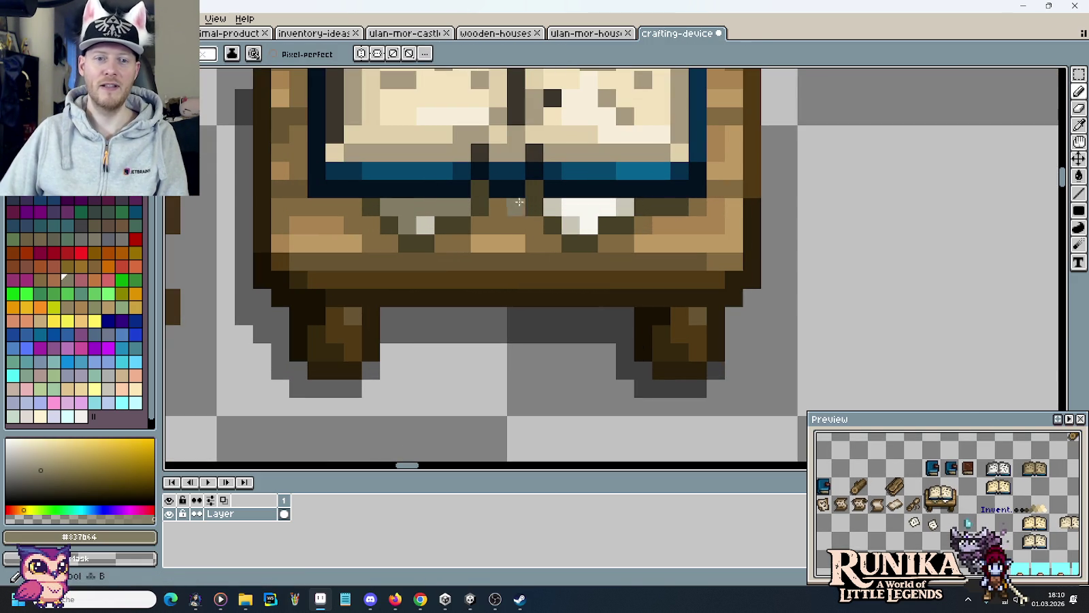
drag(571, 204, 621, 206)
alt+click(426, 224)
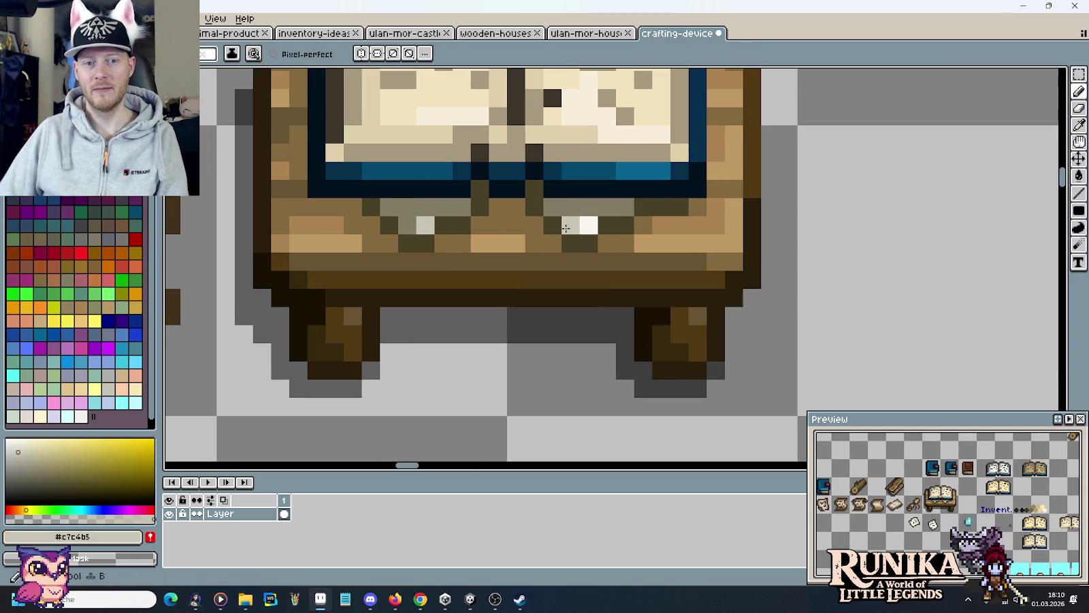
click(582, 223)
scroll(592, 242, down, 2)
scroll(625, 312, down, 3)
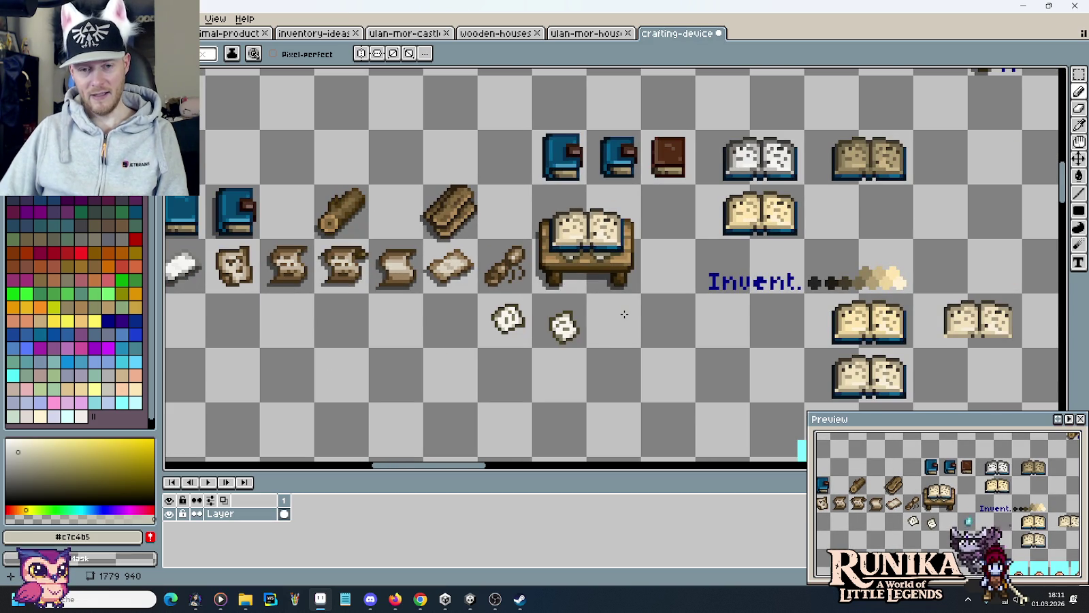
key(m)
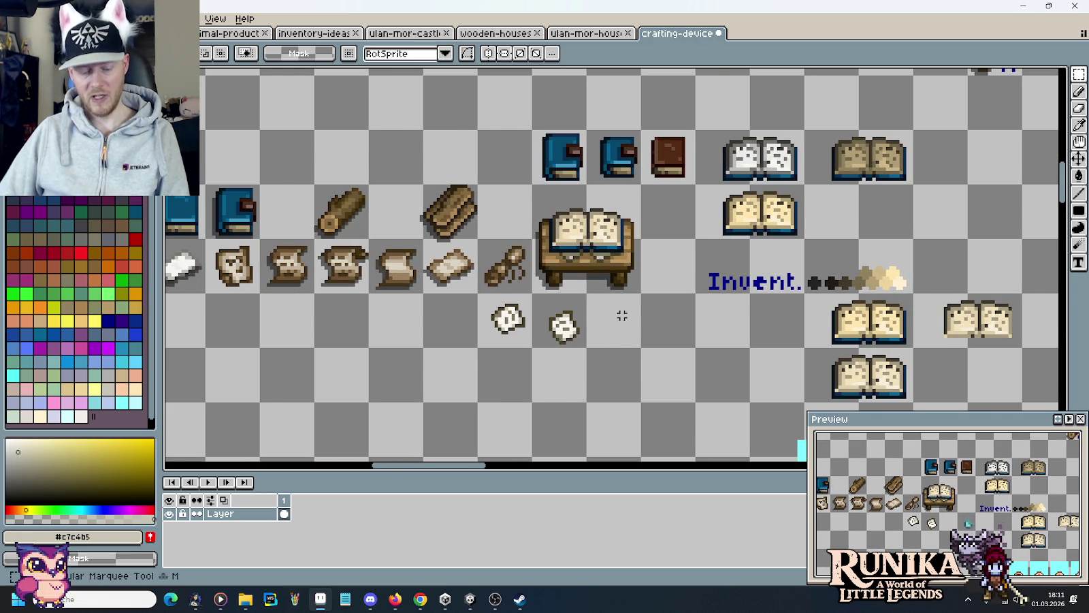
scroll(622, 313, down, 2)
scroll(606, 279, up, 2)
scroll(547, 312, up, 2)
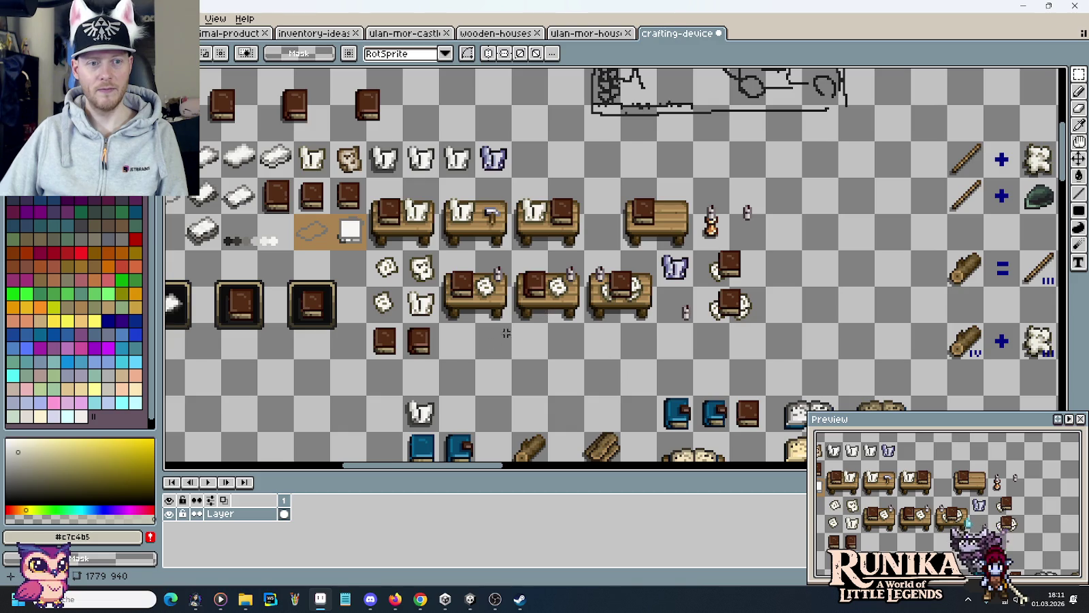
scroll(507, 333, up, 1)
scroll(446, 345, down, 2)
scroll(446, 359, down, 1)
scroll(566, 255, up, 4)
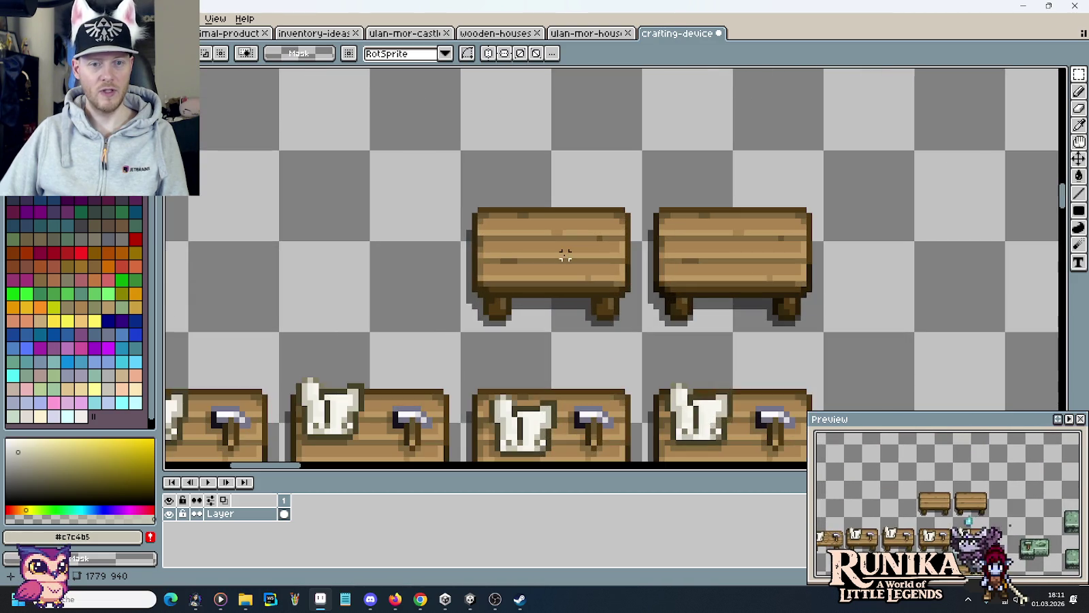
mouse_move(566, 272)
mouse_down()
mouse_move(613, 180)
mouse_move(552, 319)
mouse_up()
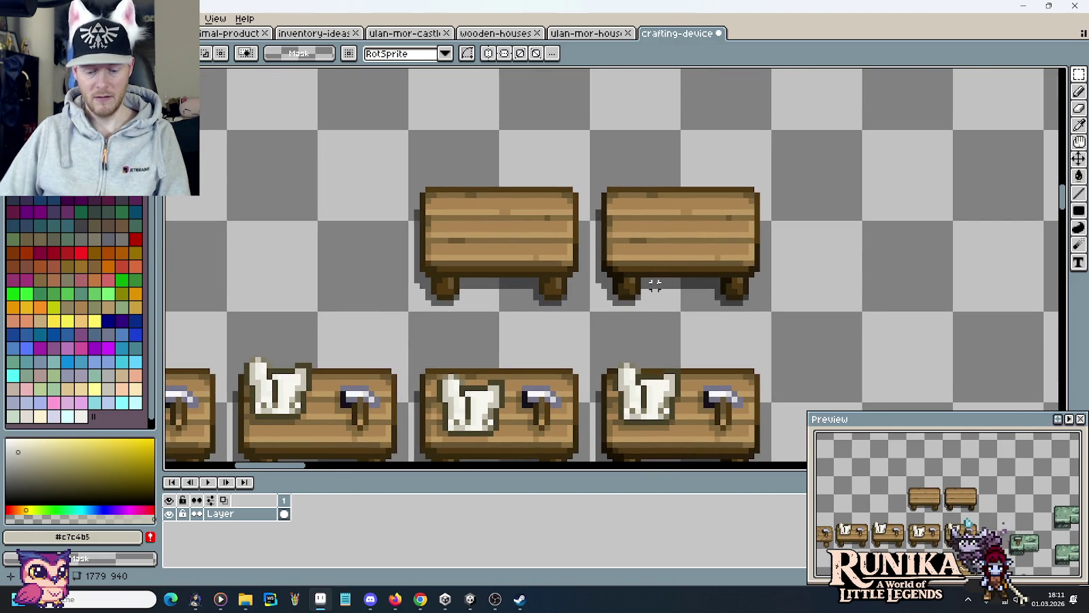
key(i)
click(681, 274)
scroll(682, 274, down, 1)
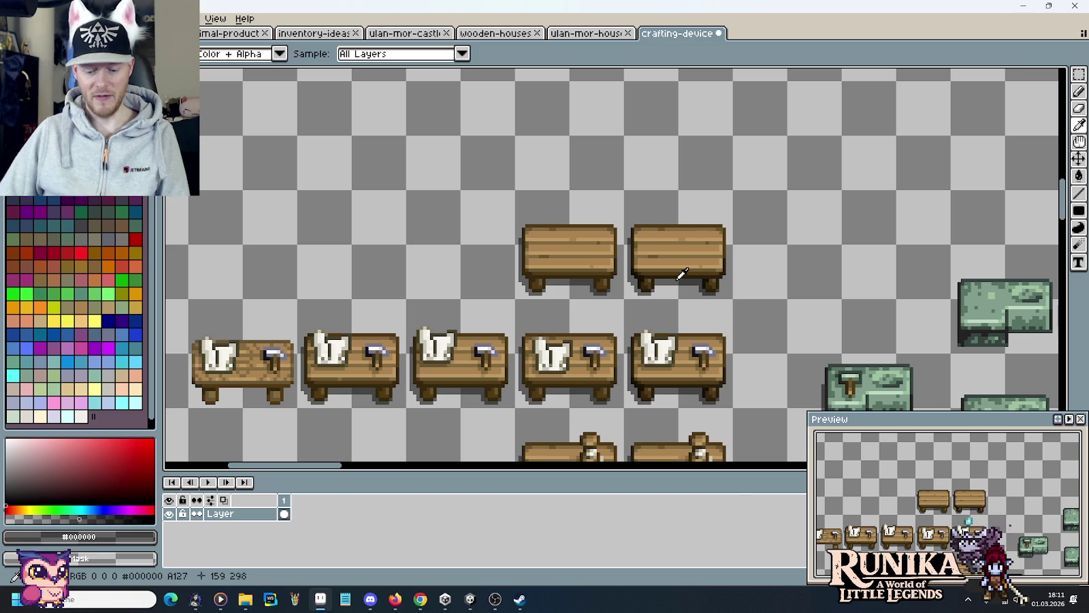
key(m)
drag(708, 283, 630, 198)
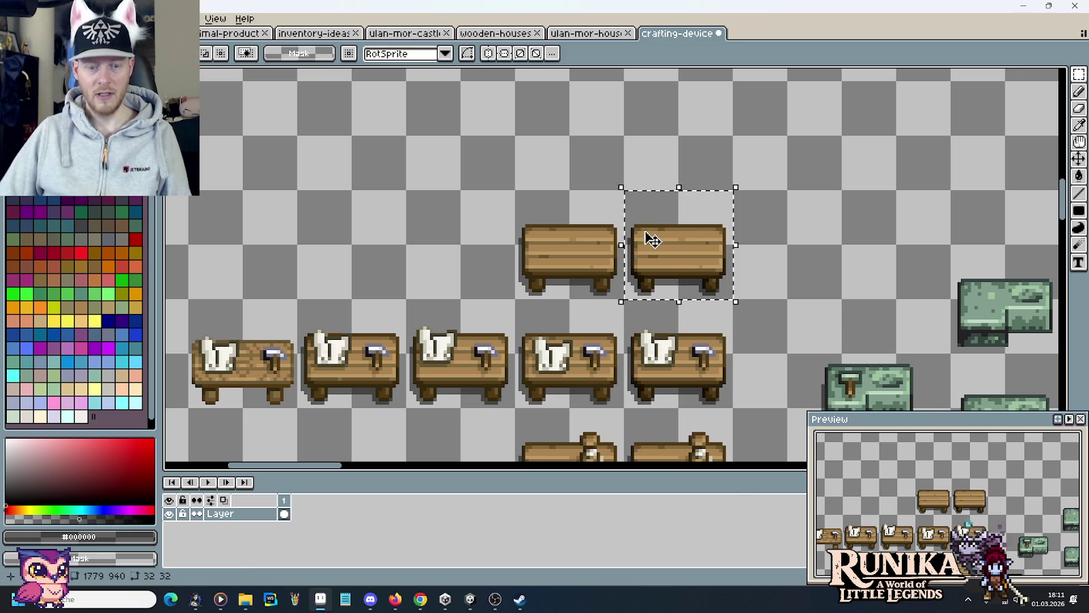
scroll(540, 212, down, 3)
scroll(721, 255, up, 1)
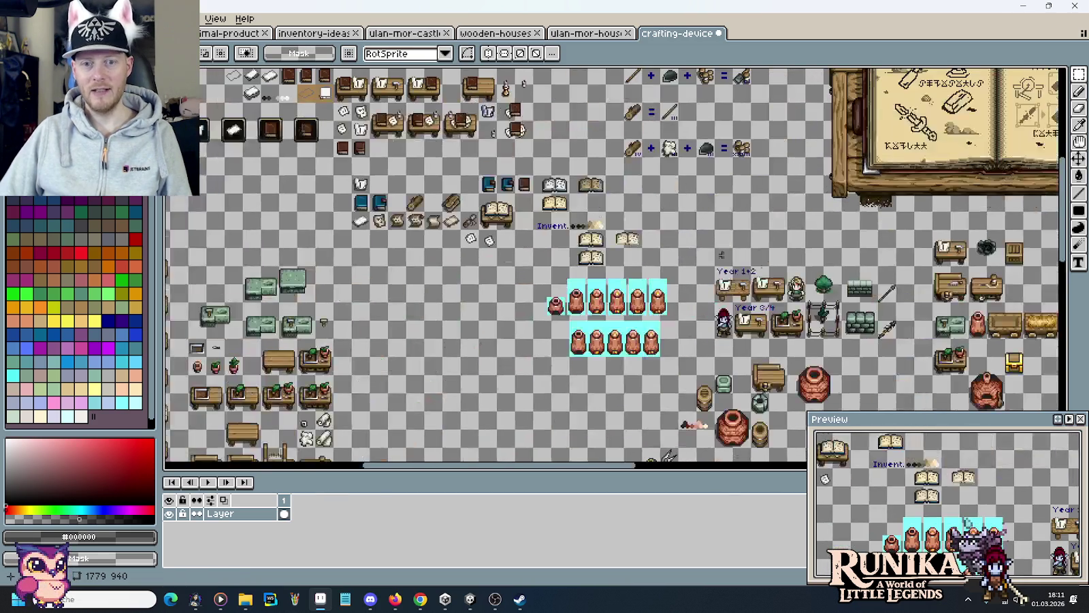
drag(721, 254, 407, 167)
drag(436, 241, 687, 299)
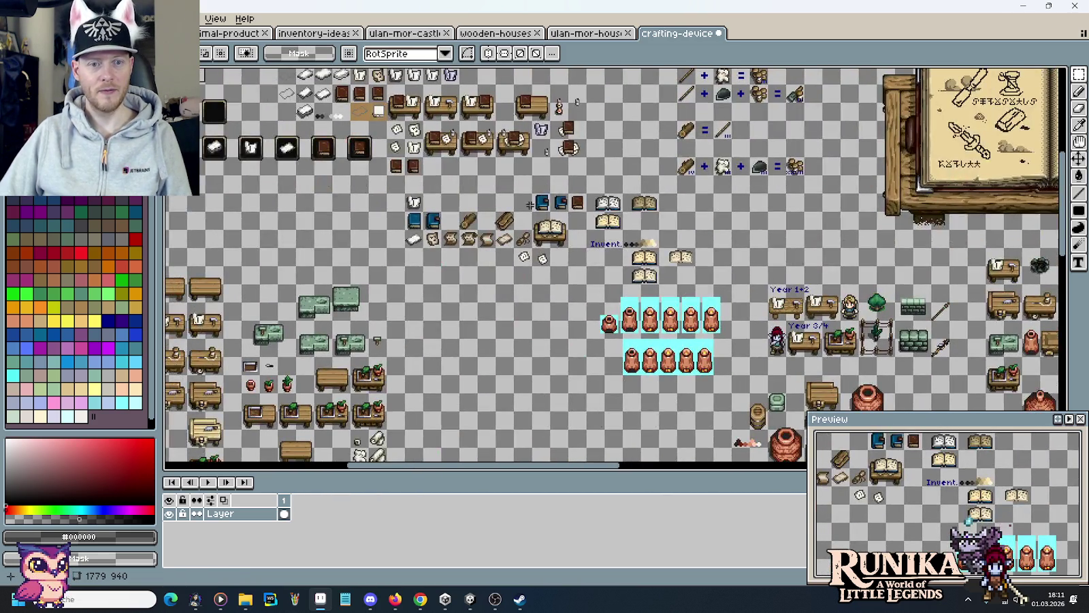
scroll(544, 243, up, 2)
scroll(625, 193, down, 2)
scroll(625, 193, up, 1)
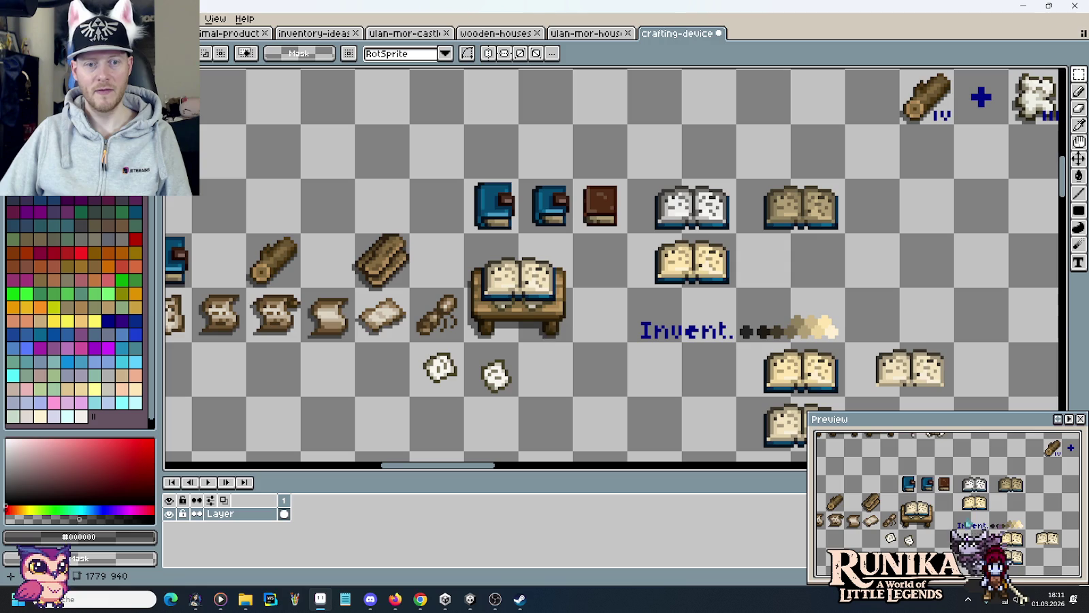
Move the book-desk sprite up and left, and the plain wooden table up beside the book sprites
drag(560, 327, 473, 240)
drag(512, 294, 403, 185)
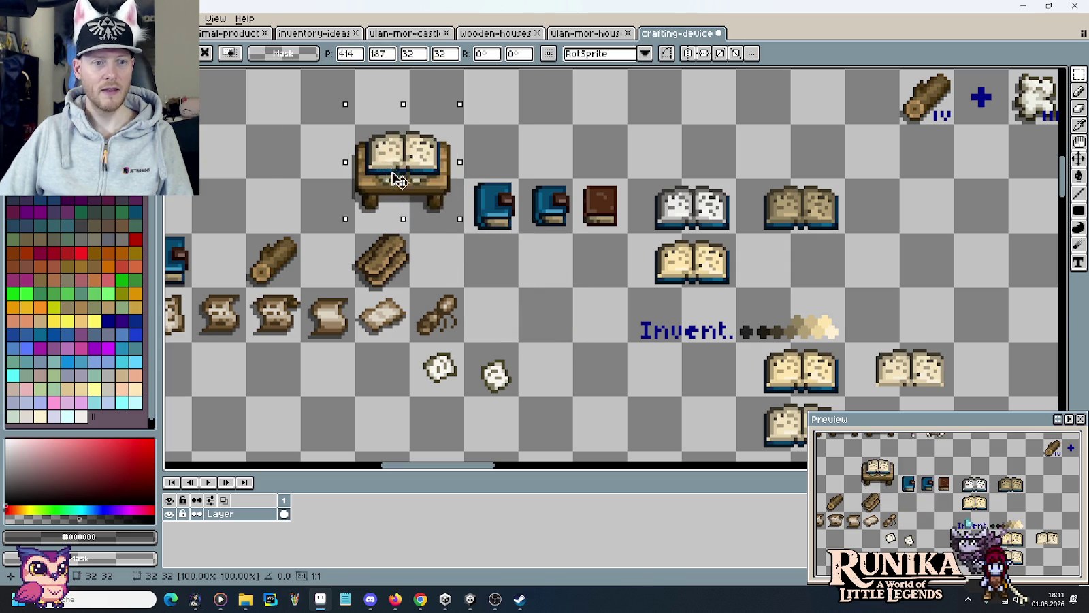
click(594, 296)
drag(558, 394, 667, 463)
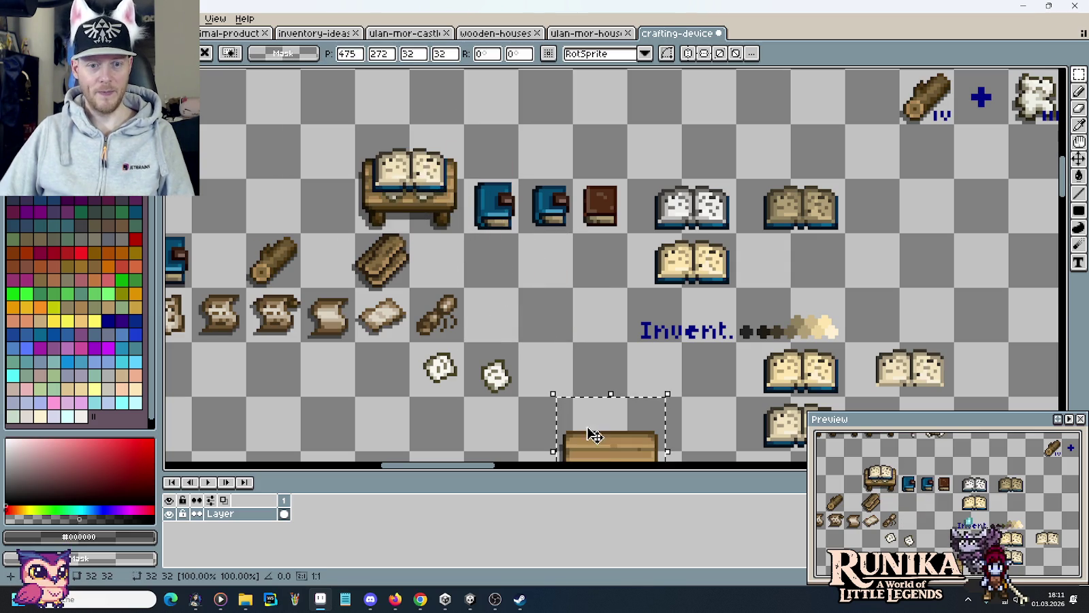
drag(591, 438, 517, 300)
click(639, 365)
drag(634, 354, 635, 215)
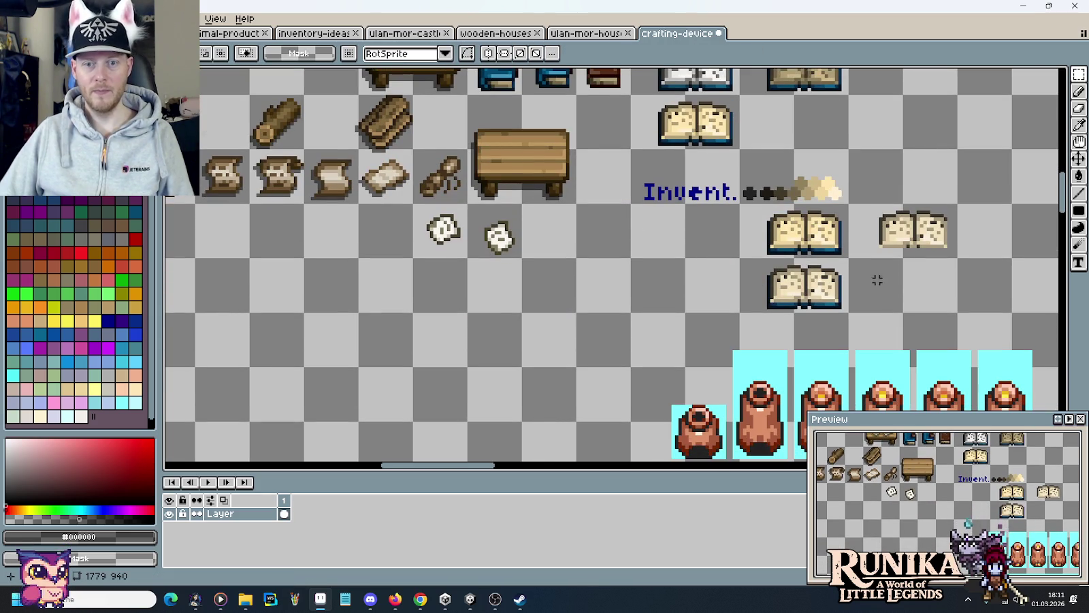
Copy the lower open book onto the wooden table, nudge it into position, and drop it
drag(906, 312, 738, 256)
mouse_move(856, 280)
mouse_down()
mouse_move(602, 154)
mouse_move(599, 162)
mouse_up()
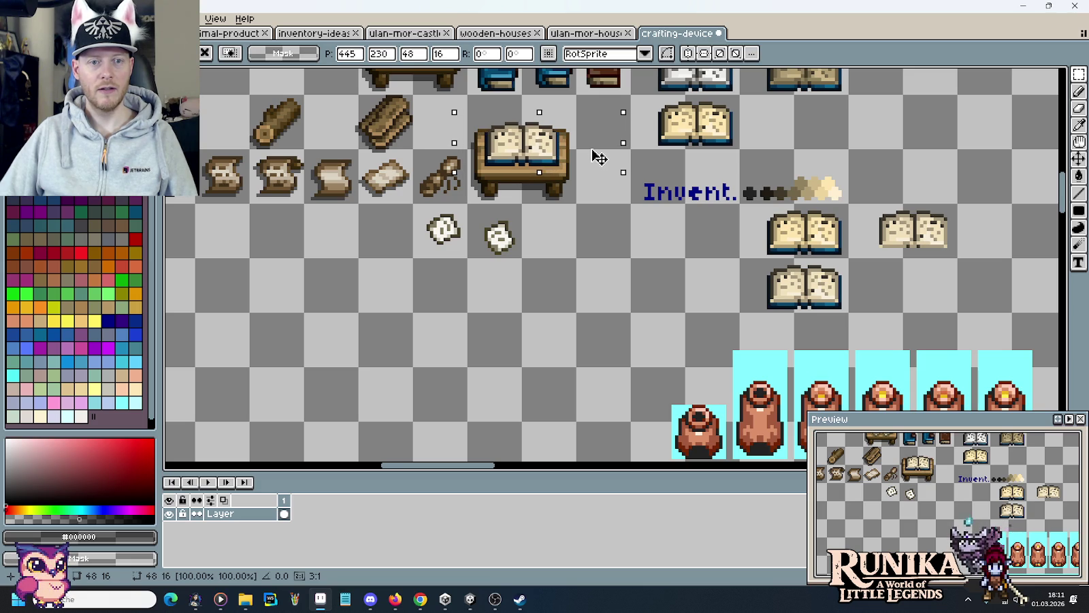
key(Up)
key(Up)
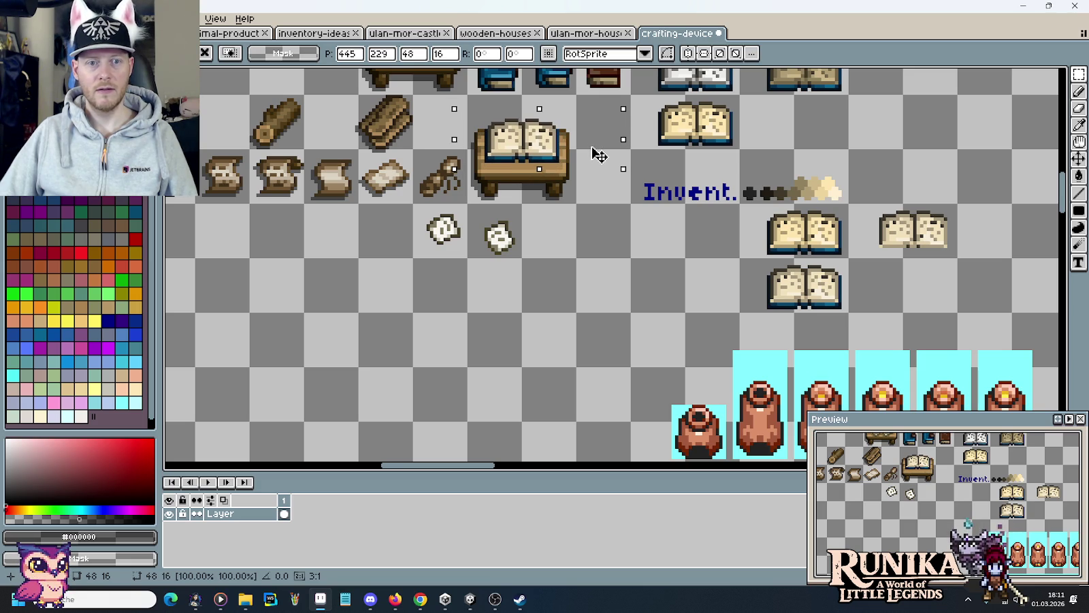
drag(592, 147, 592, 151)
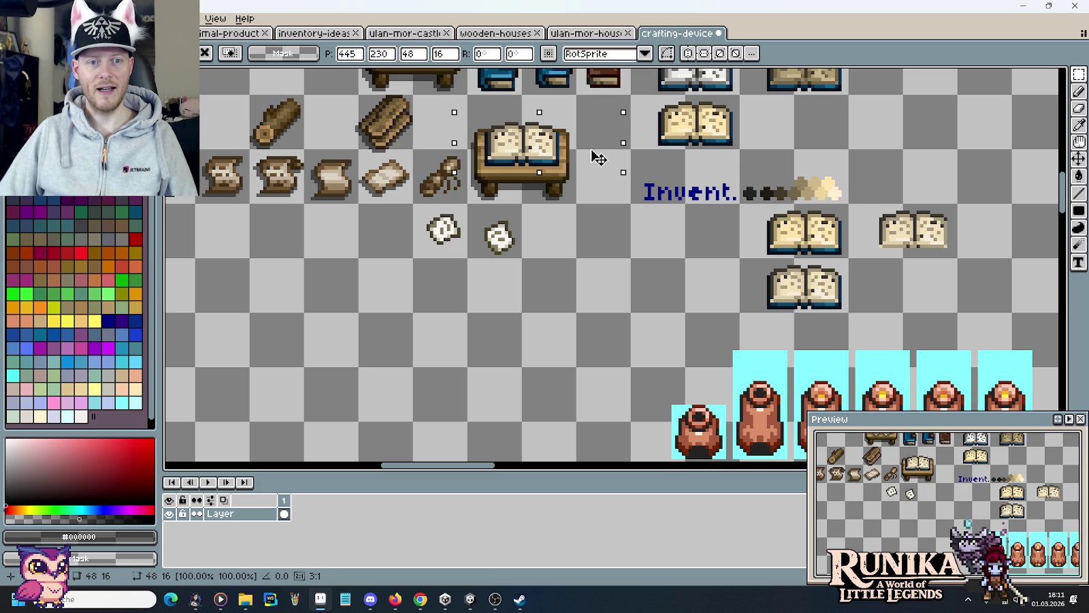
click(591, 239)
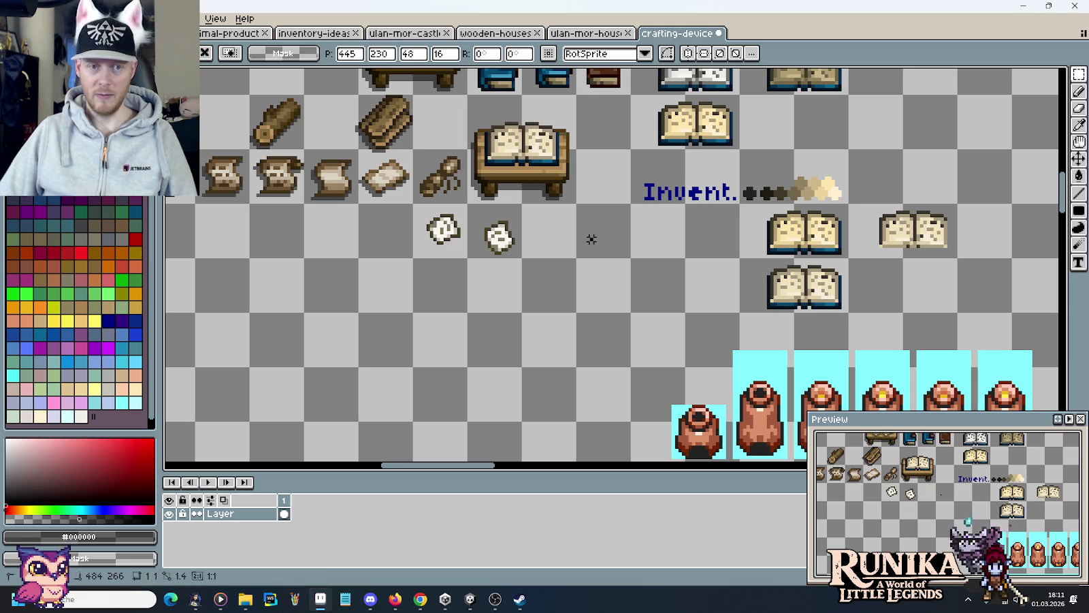
scroll(591, 207, up, 2)
scroll(564, 320, up, 1)
scroll(531, 306, up, 1)
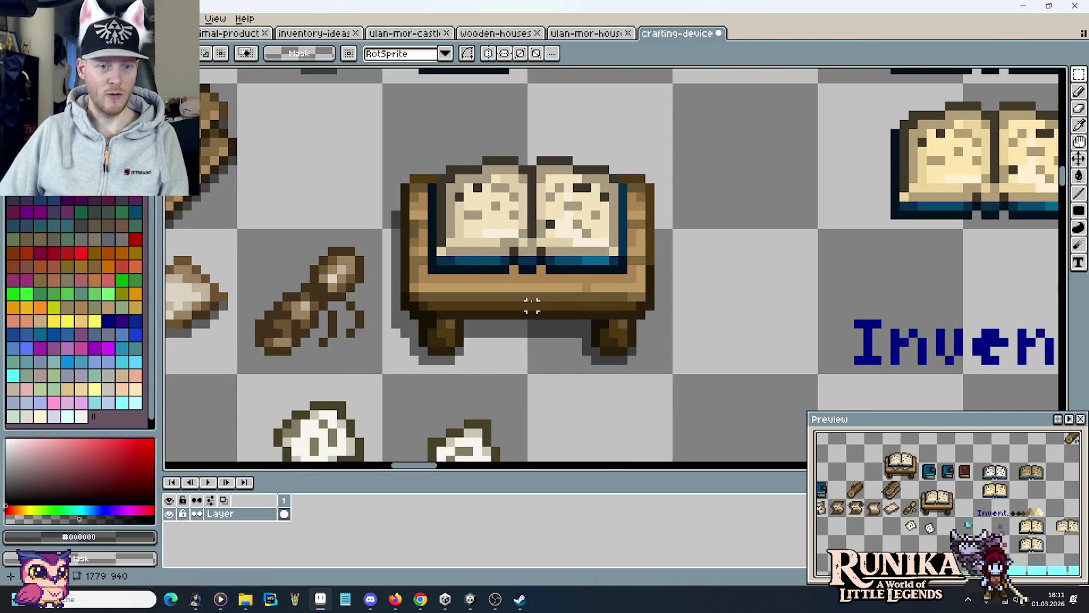
scroll(532, 306, up, 1)
scroll(445, 212, down, 3)
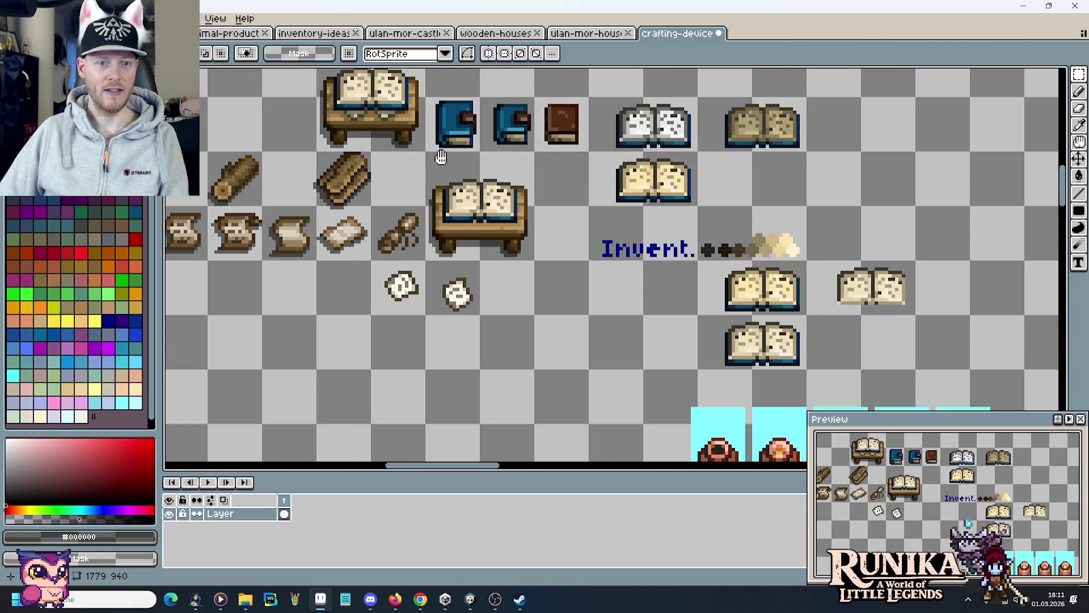
mouse_move(441, 156)
mouse_down()
mouse_move(568, 342)
mouse_move(448, 182)
mouse_move(590, 355)
mouse_up()
scroll(447, 182, up, 1)
scroll(448, 183, up, 1)
scroll(385, 156, up, 1)
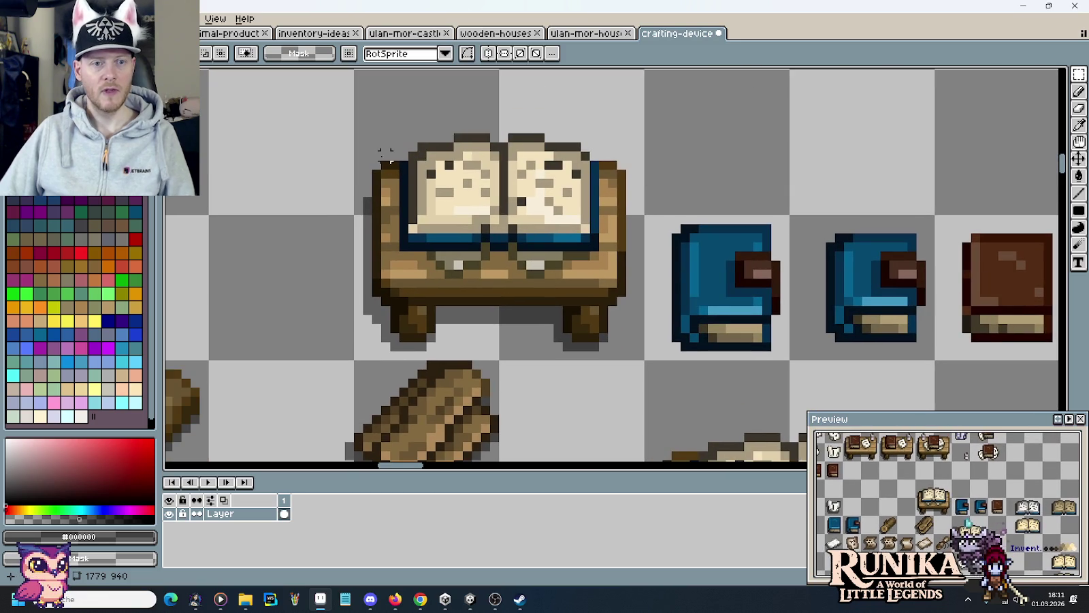
Darken pixels along the book's top edge and the desk's top-right edge, undoing one stray pixel
drag(386, 155, 403, 271)
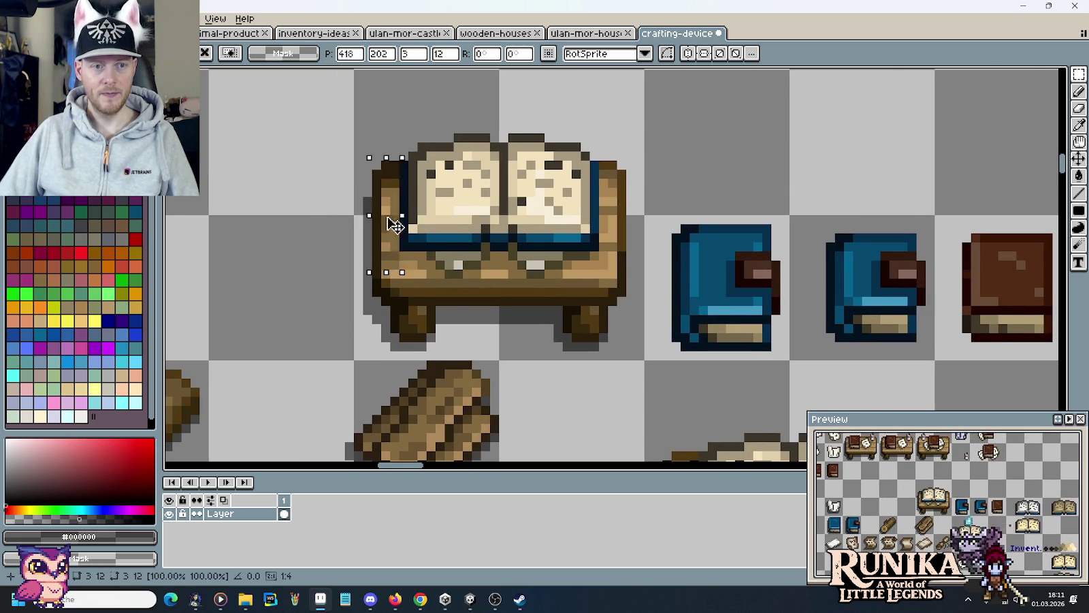
drag(395, 224, 679, 262)
scroll(395, 225, down, 5)
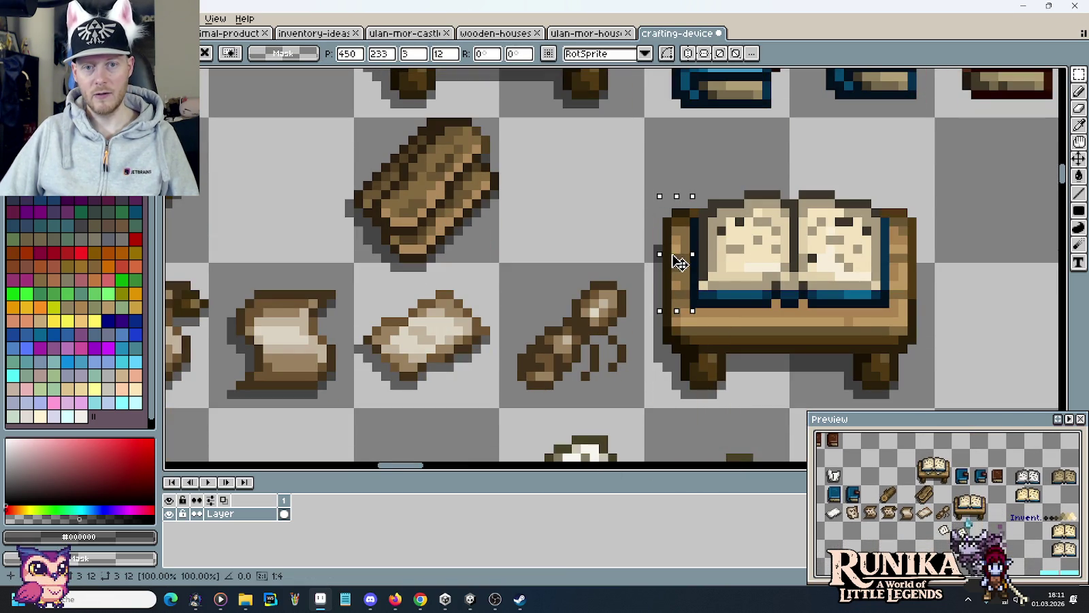
key(b)
scroll(649, 194, up, 1)
alt+click(665, 203)
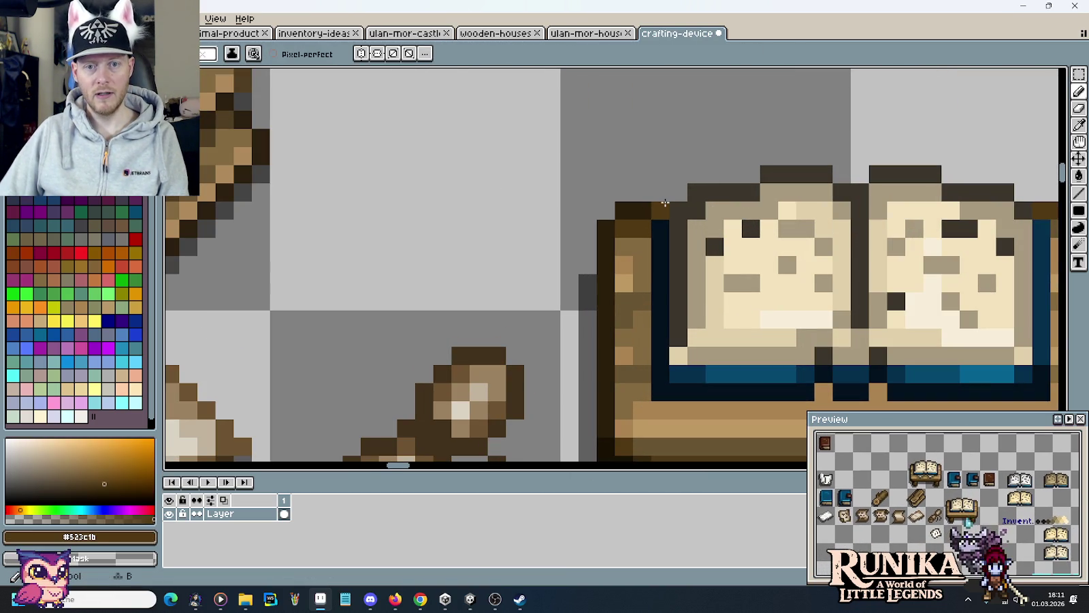
alt+click(639, 207)
click(931, 229)
drag(932, 229, 621, 172)
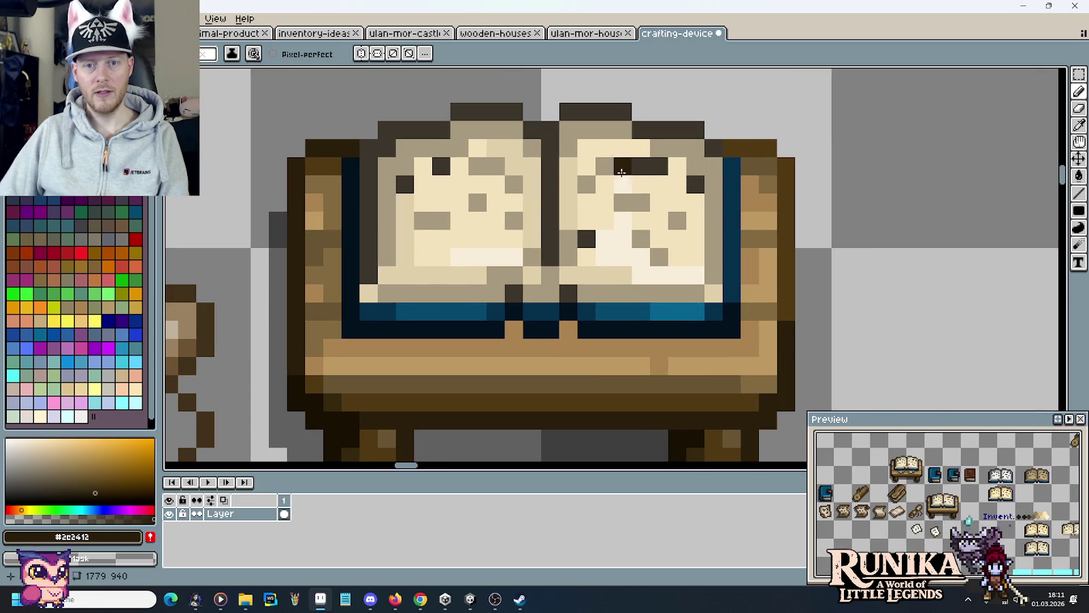
drag(732, 148, 767, 148)
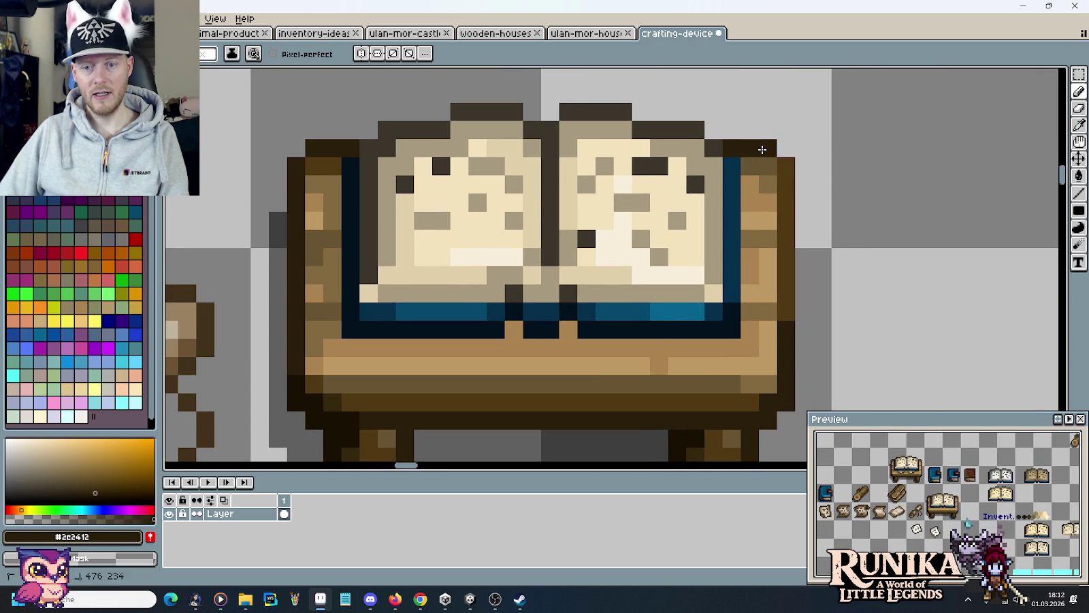
scroll(959, 500, up, 2)
scroll(958, 500, up, 1)
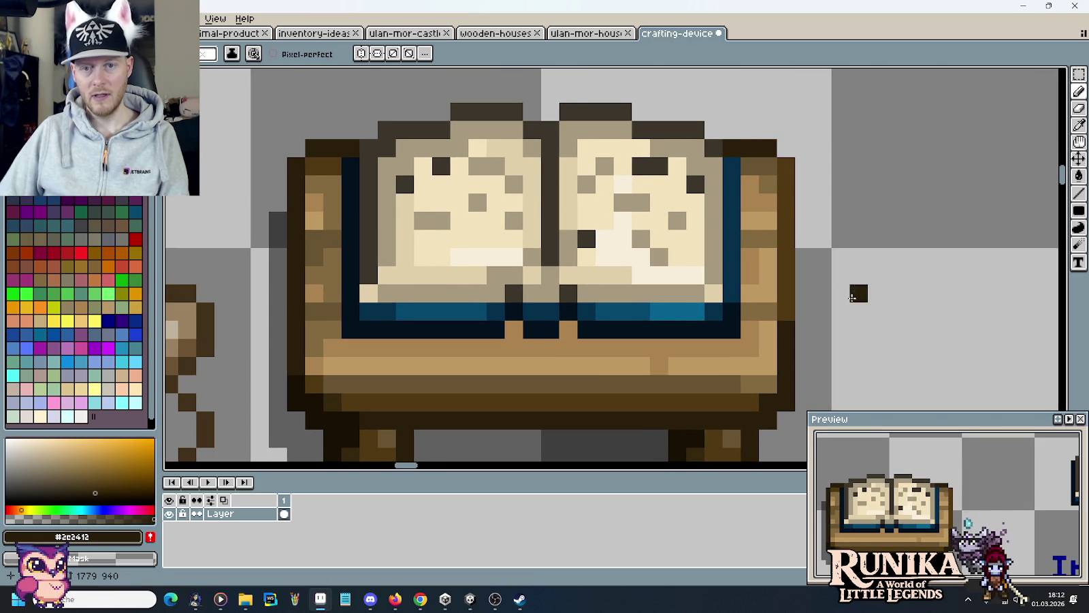
key(ctrl+z)
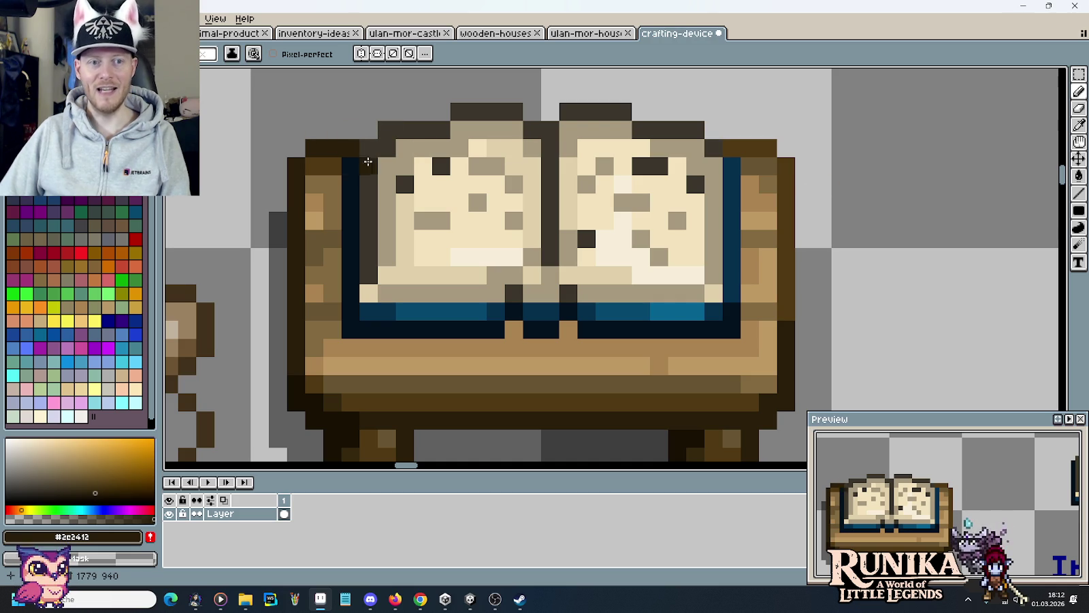
Draw a darker brown line along the tabletop row and lighten one pixel on it
drag(356, 239, 390, 142)
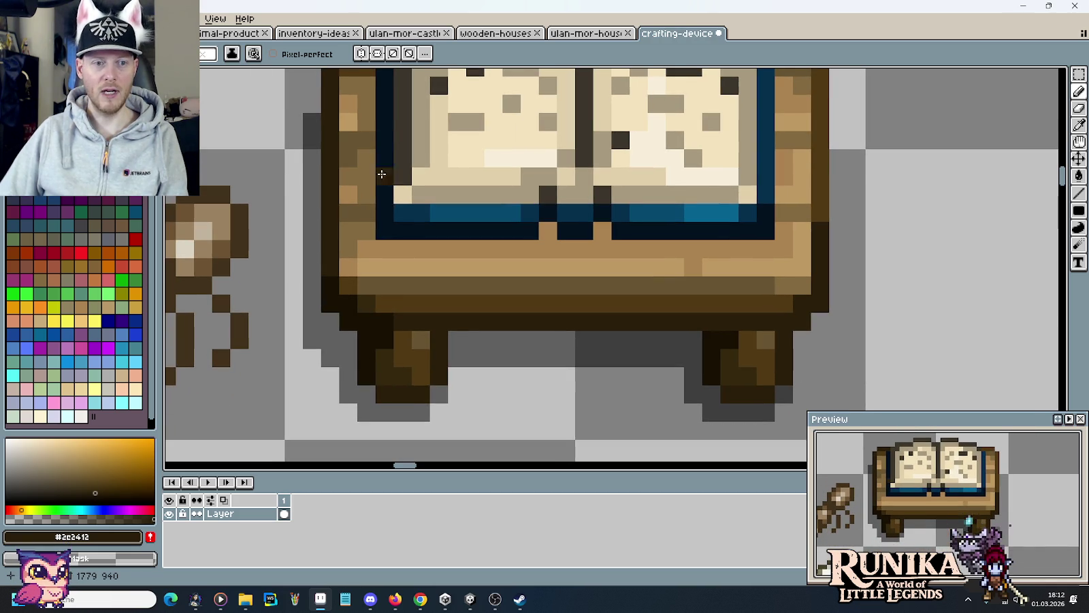
alt+click(366, 228)
mouse_move(367, 249)
mouse_down()
mouse_move(518, 251)
mouse_move(548, 232)
mouse_move(584, 246)
mouse_move(604, 235)
mouse_move(629, 249)
mouse_move(765, 249)
mouse_up()
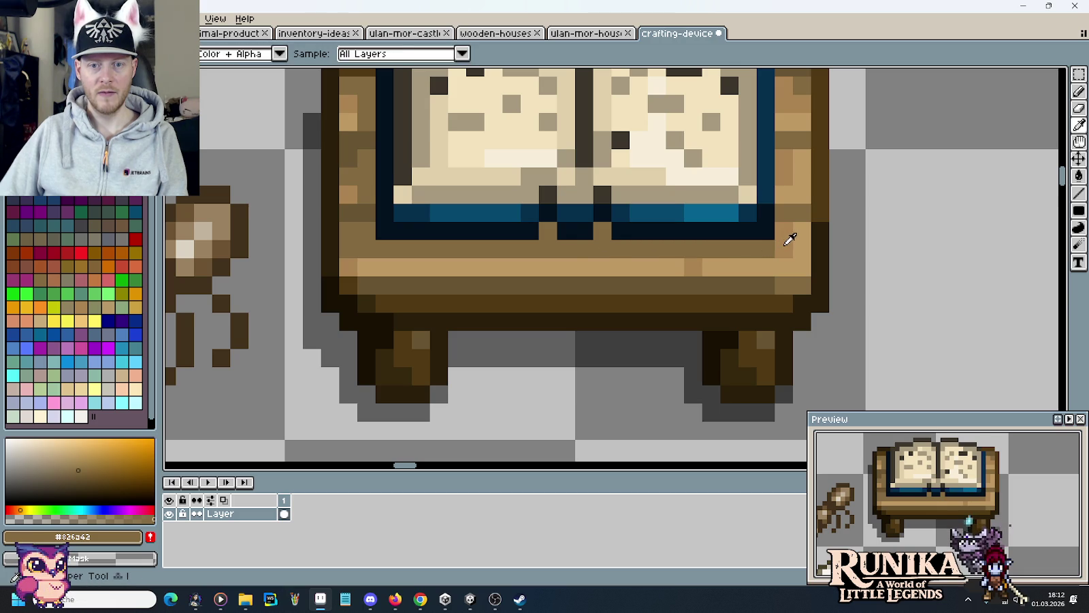
alt+click(785, 236)
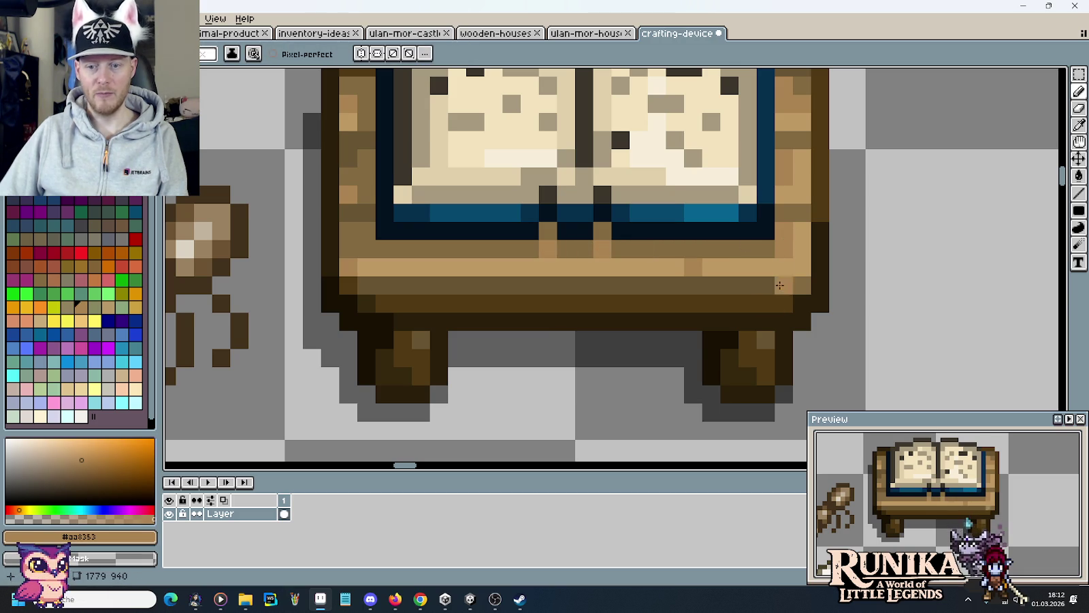
click(584, 249)
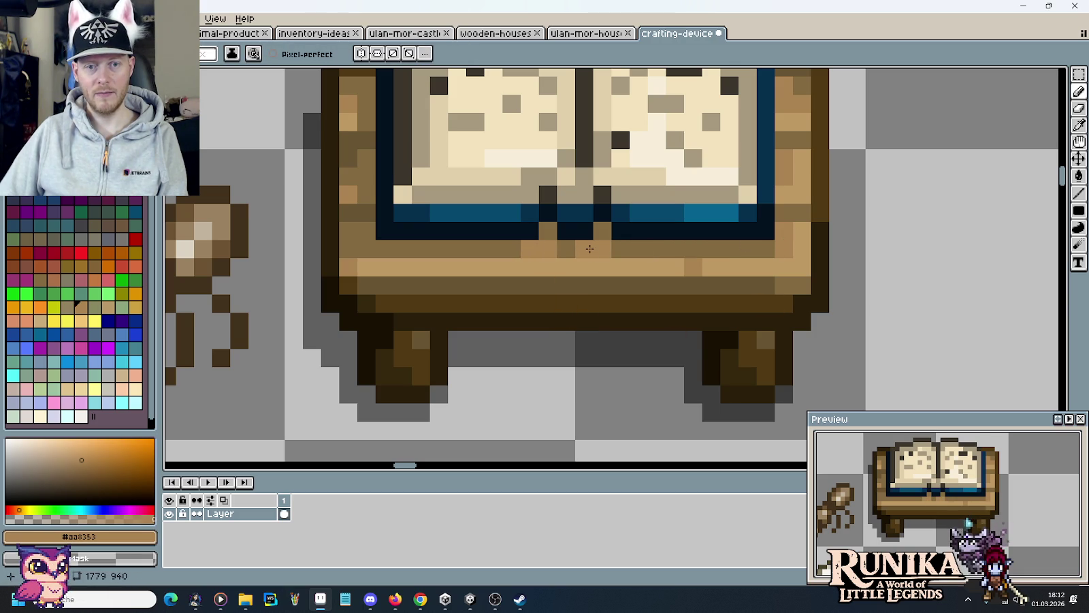
alt+click(565, 249)
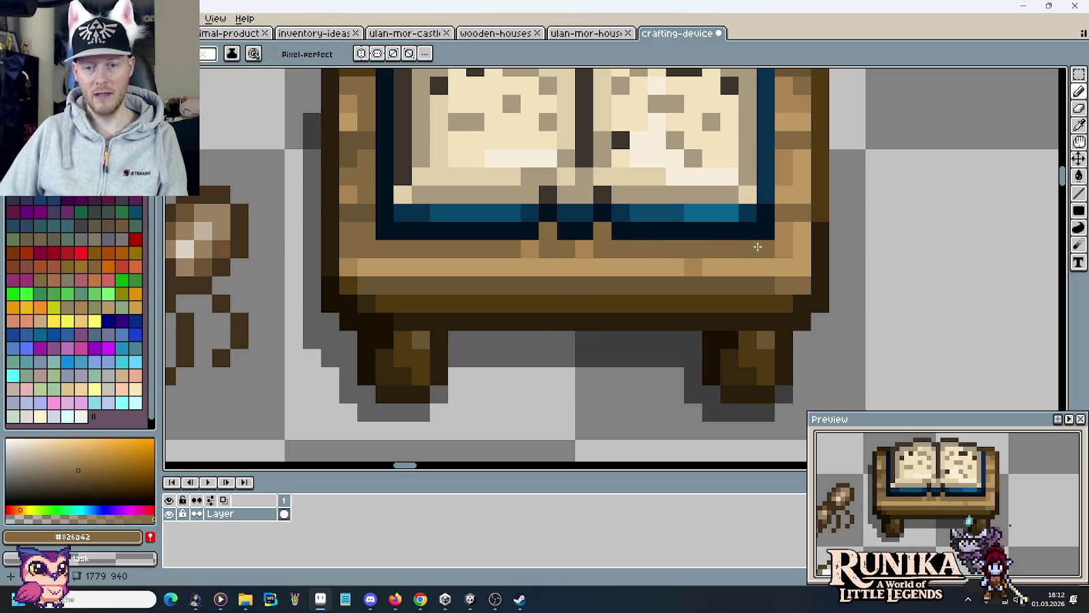
scroll(759, 243, down, 3)
scroll(749, 242, down, 1)
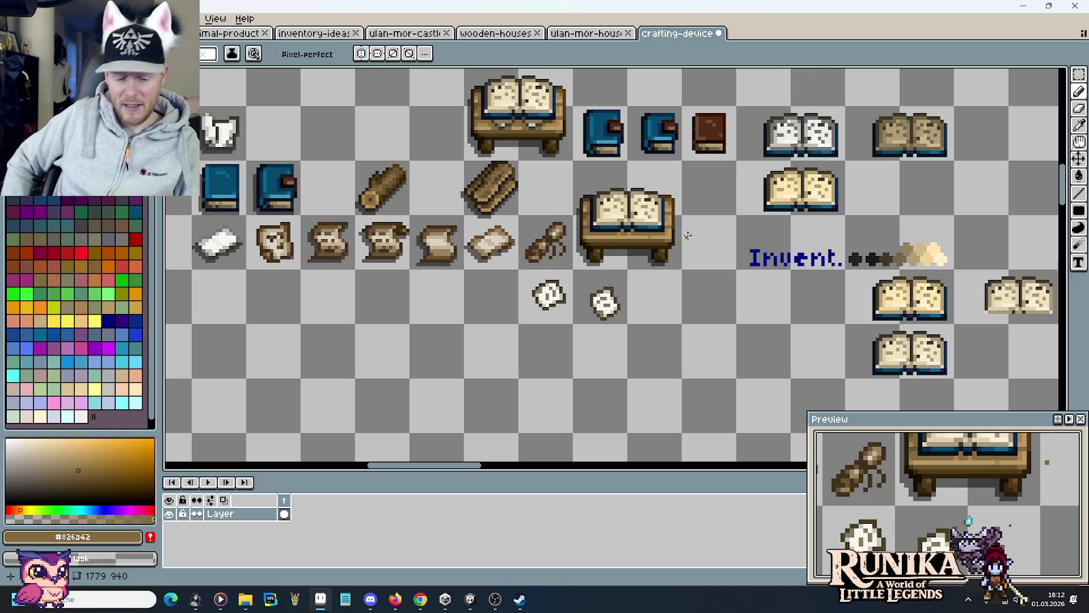
Save the crafting-device sheet as PNG, glance at the table reference images, and return
key(ctrl+s)
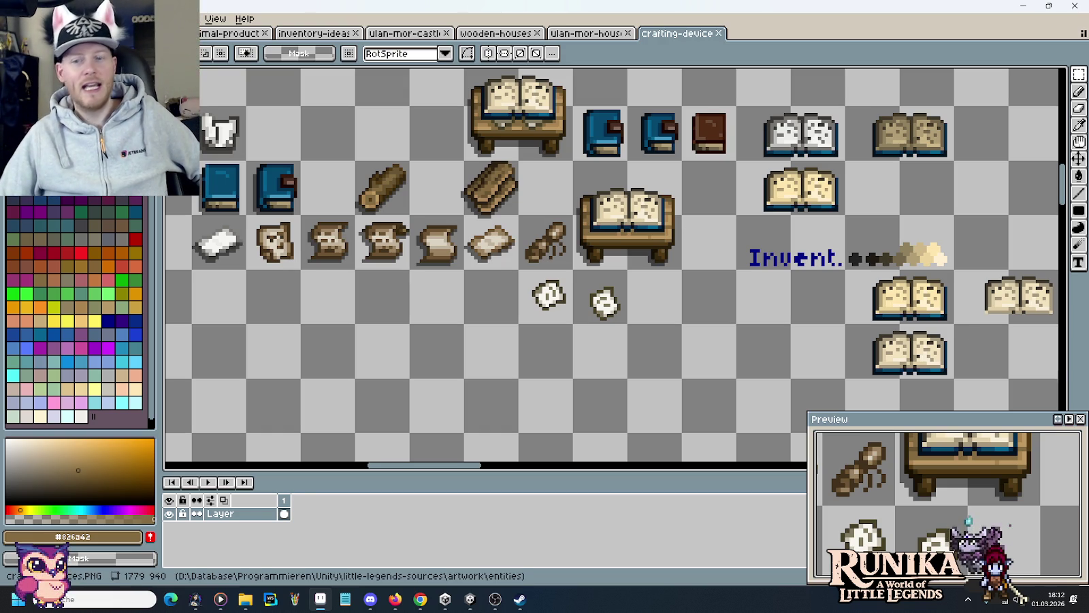
key(alt+Tab)
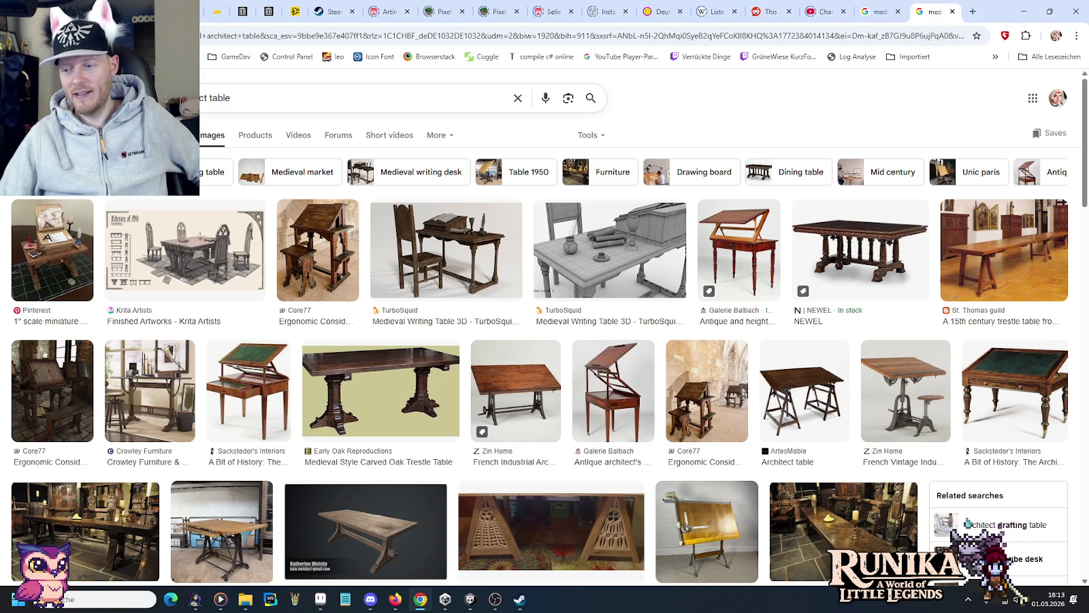
key(alt+Tab)
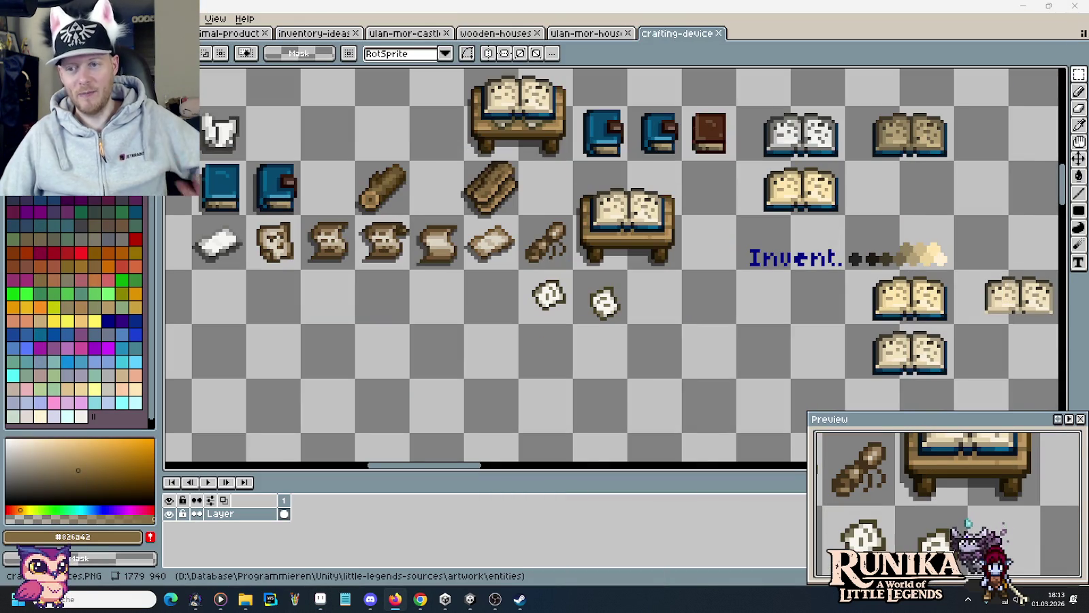